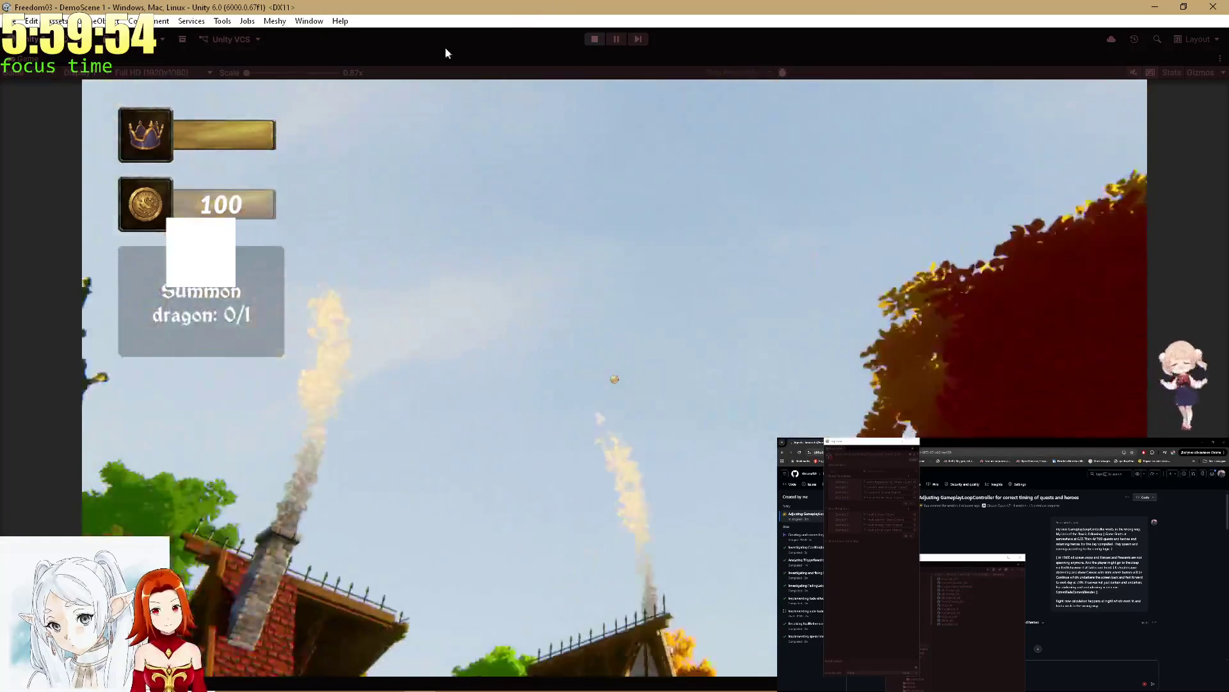
Step: Restore the full editor layout and open the PasserbyActivity subtree asset with its tree view enlarged
{"action": "key", "text": "shift+space"}
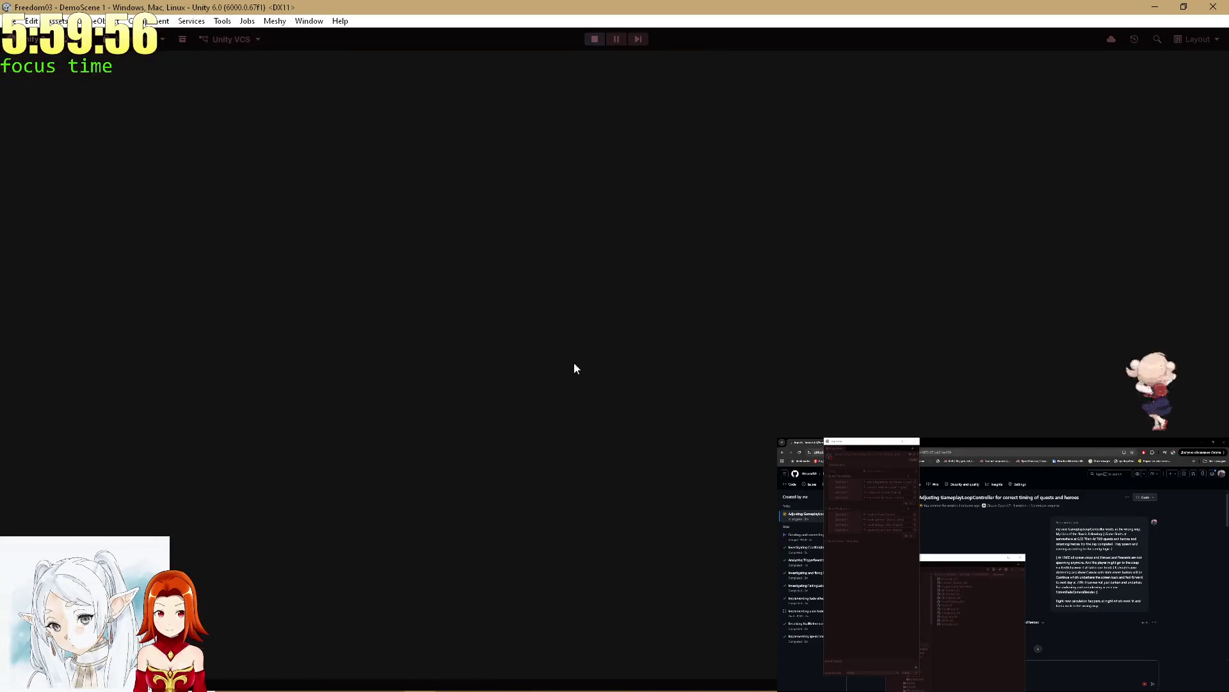
{"action": "type", "text": "p"}
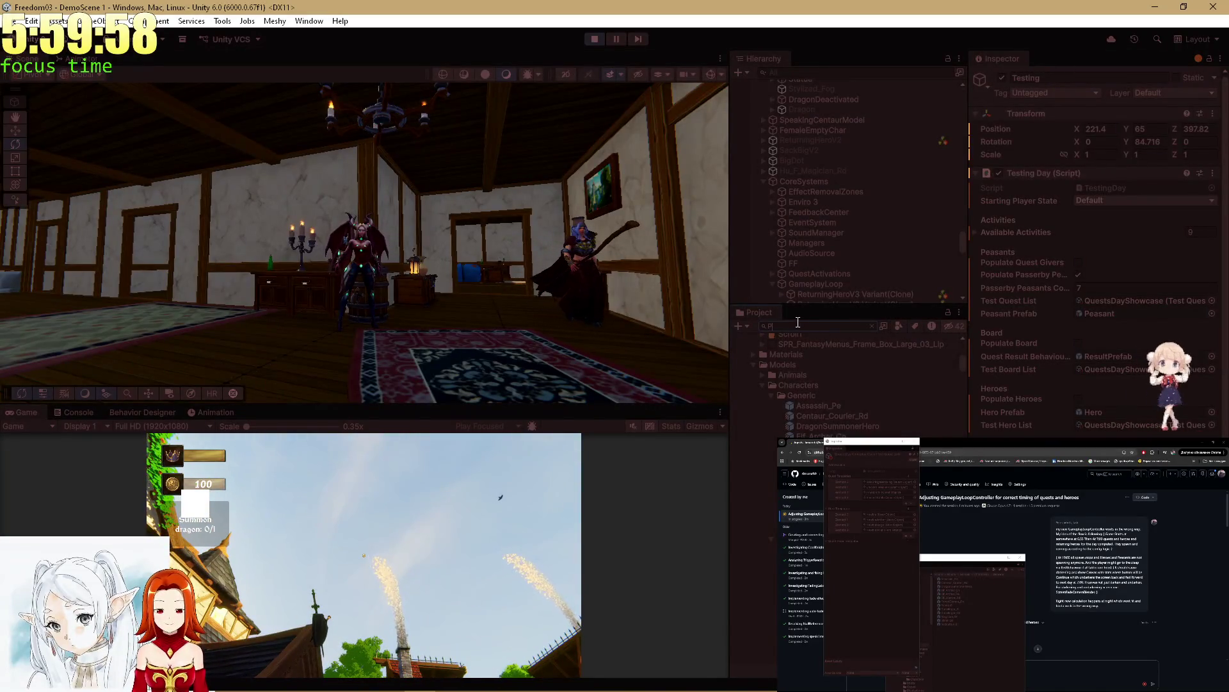
{"action": "type", "text": "asse"}
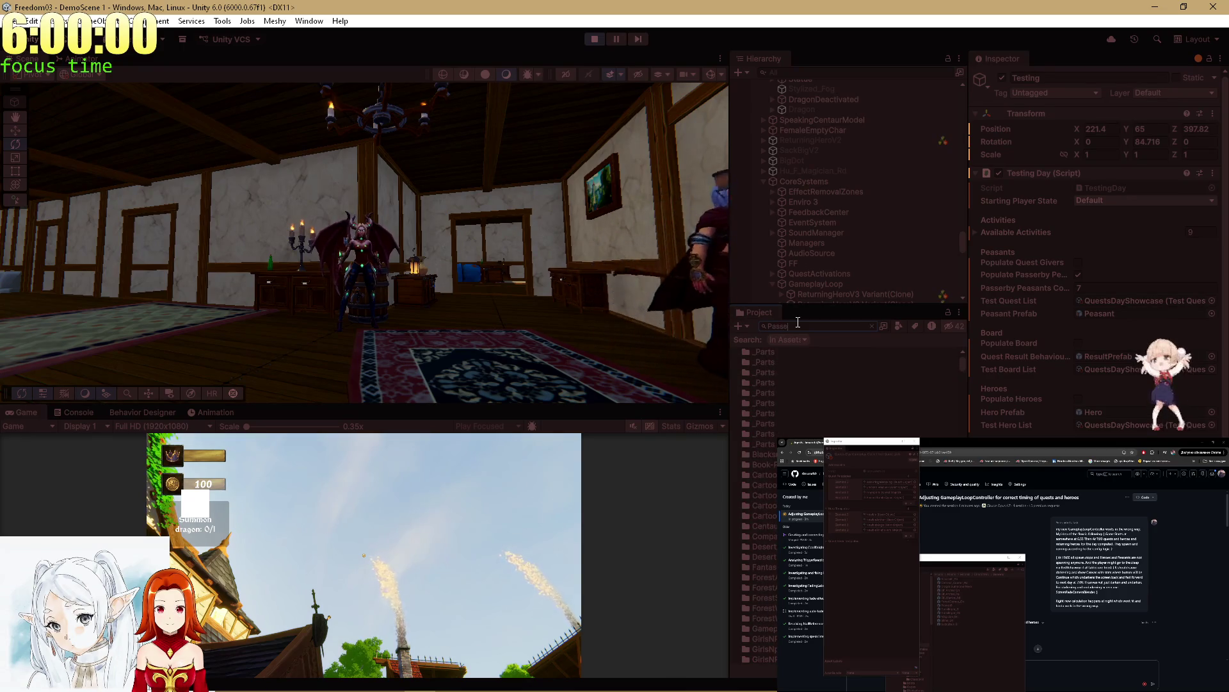
{"action": "type", "text": "rby"}
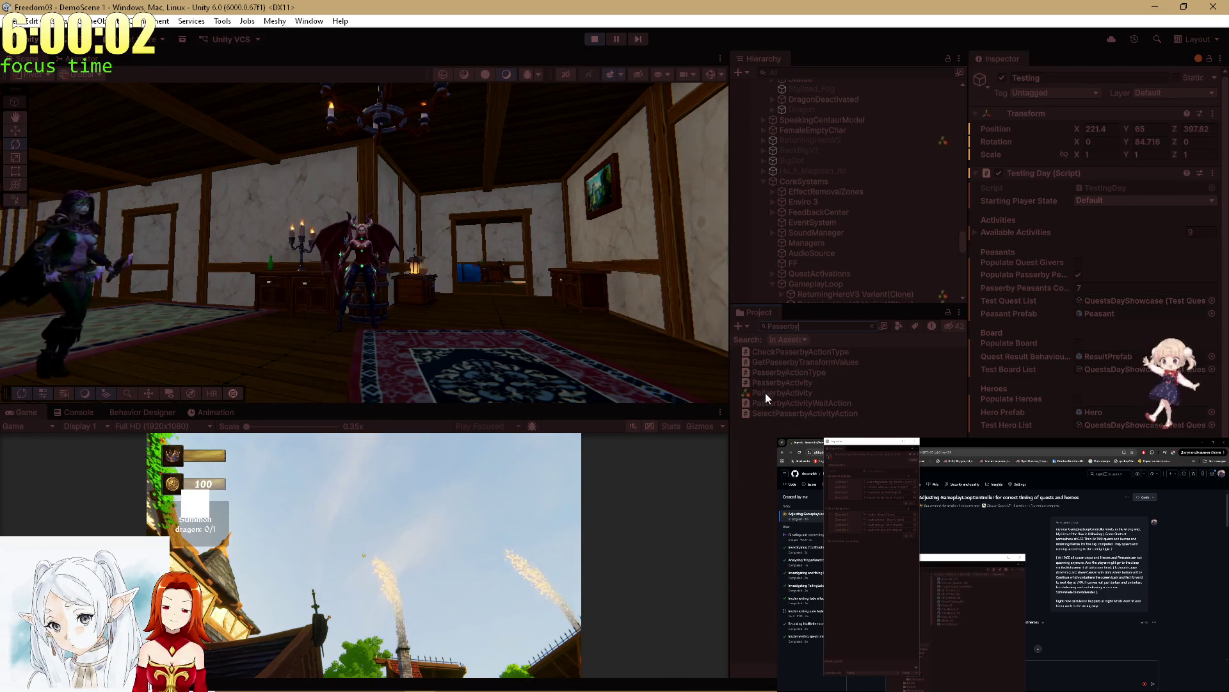
{"action": "left_click", "coordinate": [763, 393]}
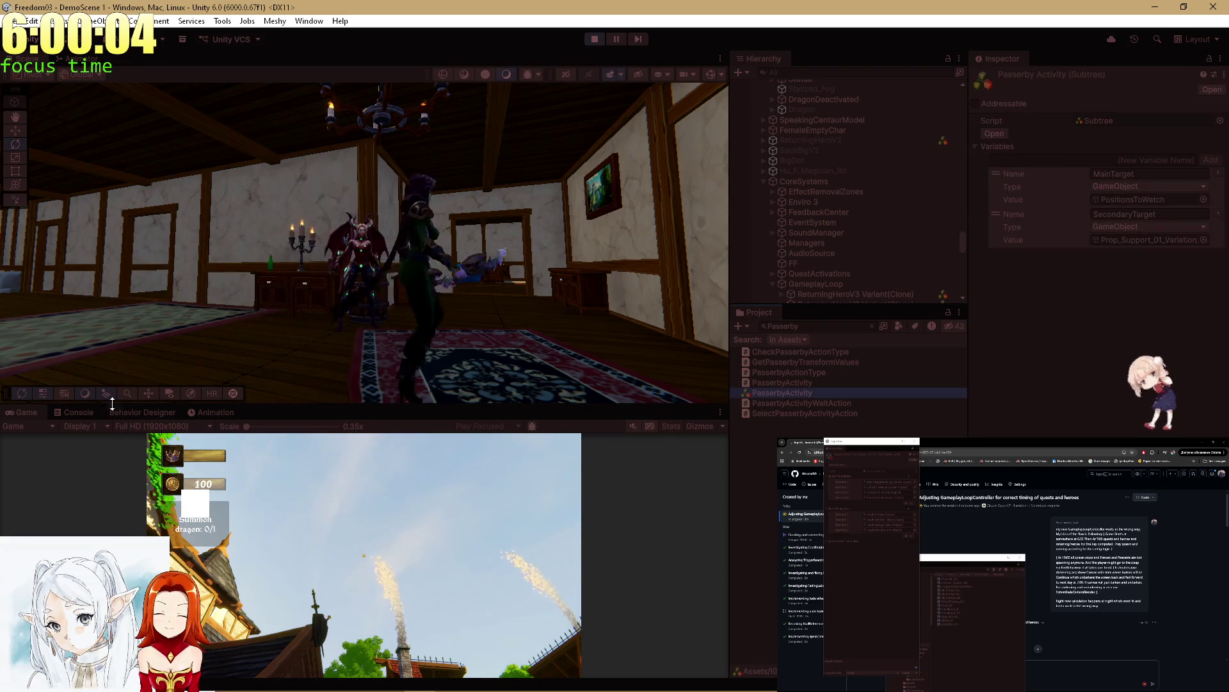
{"action": "left_click_drag", "start_coordinate": [380, 404], "coordinate": [379, 164]}
Step: Inspect the PasserbyActivity tree's Stacked Action node, then shrink the graph to give the scene view more room
{"action": "scroll", "coordinate": [532, 321], "scroll_direction": "down", "scroll_amount": 2}
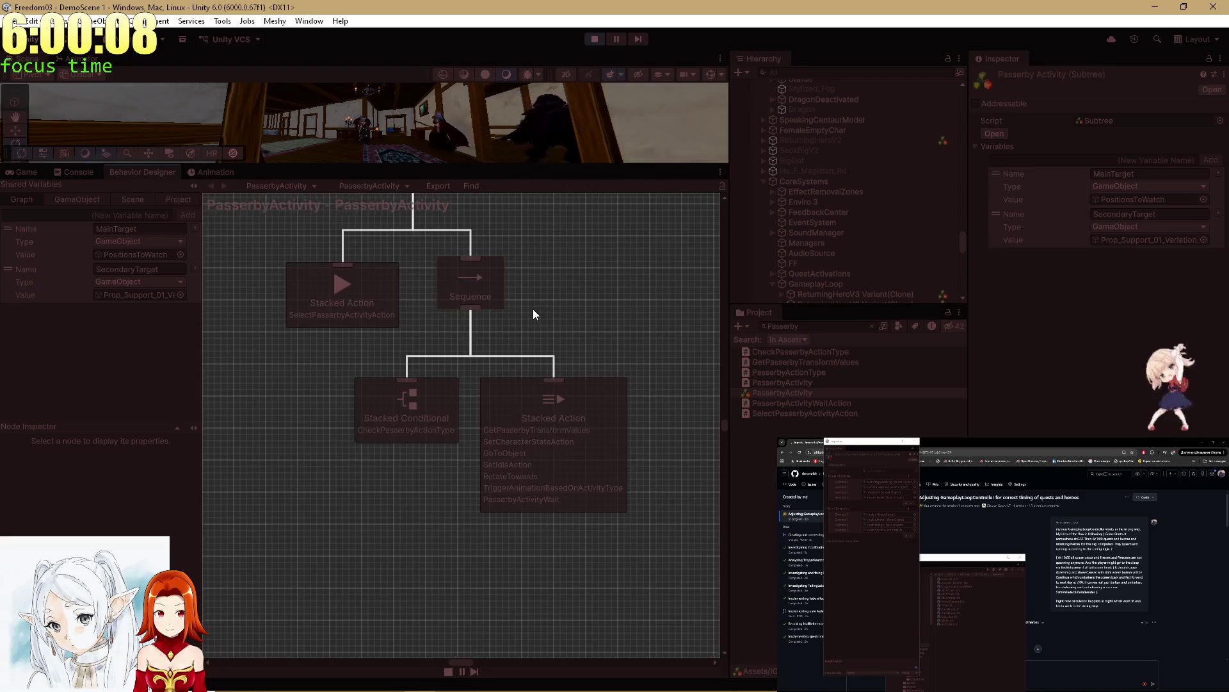
{"action": "scroll", "coordinate": [544, 331], "scroll_direction": "up", "scroll_amount": 1}
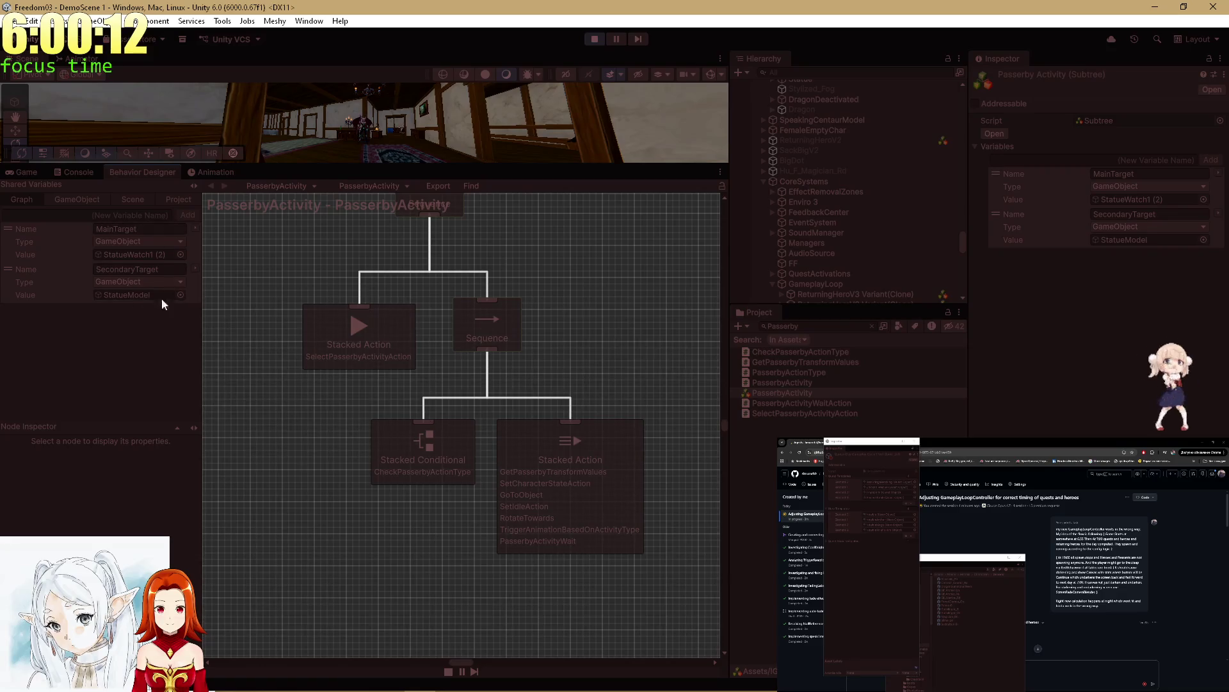
{"action": "left_click", "coordinate": [586, 461]}
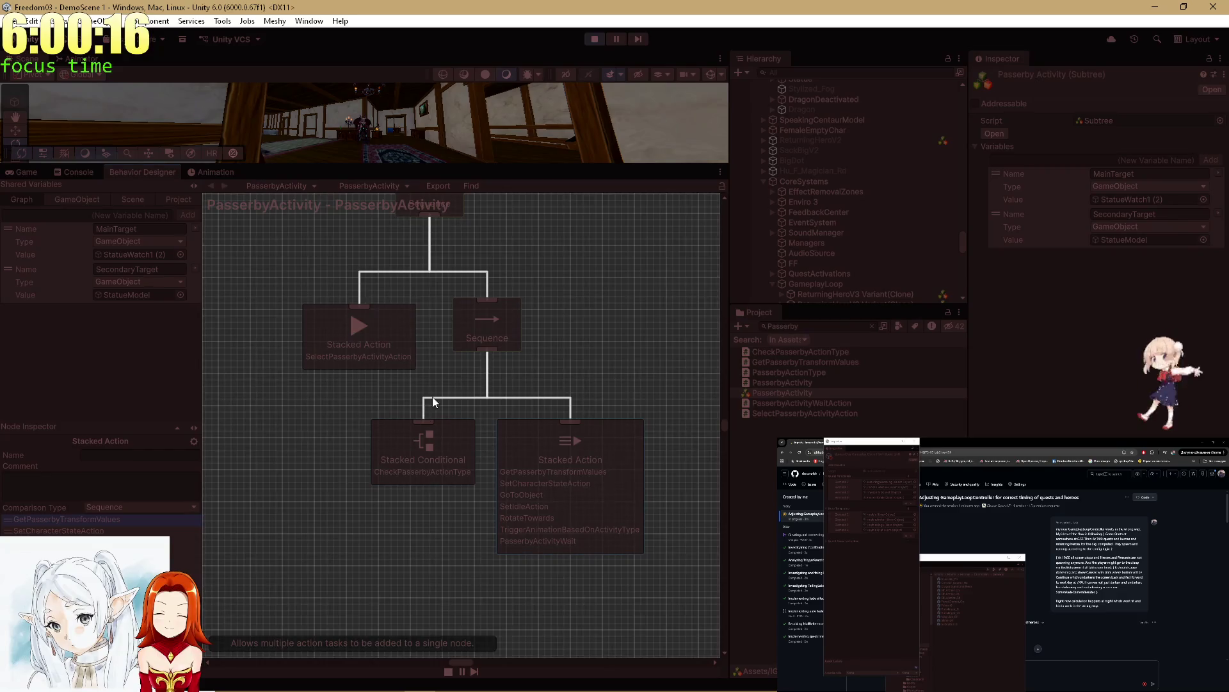
{"action": "scroll", "coordinate": [505, 441], "scroll_direction": "up", "scroll_amount": 5}
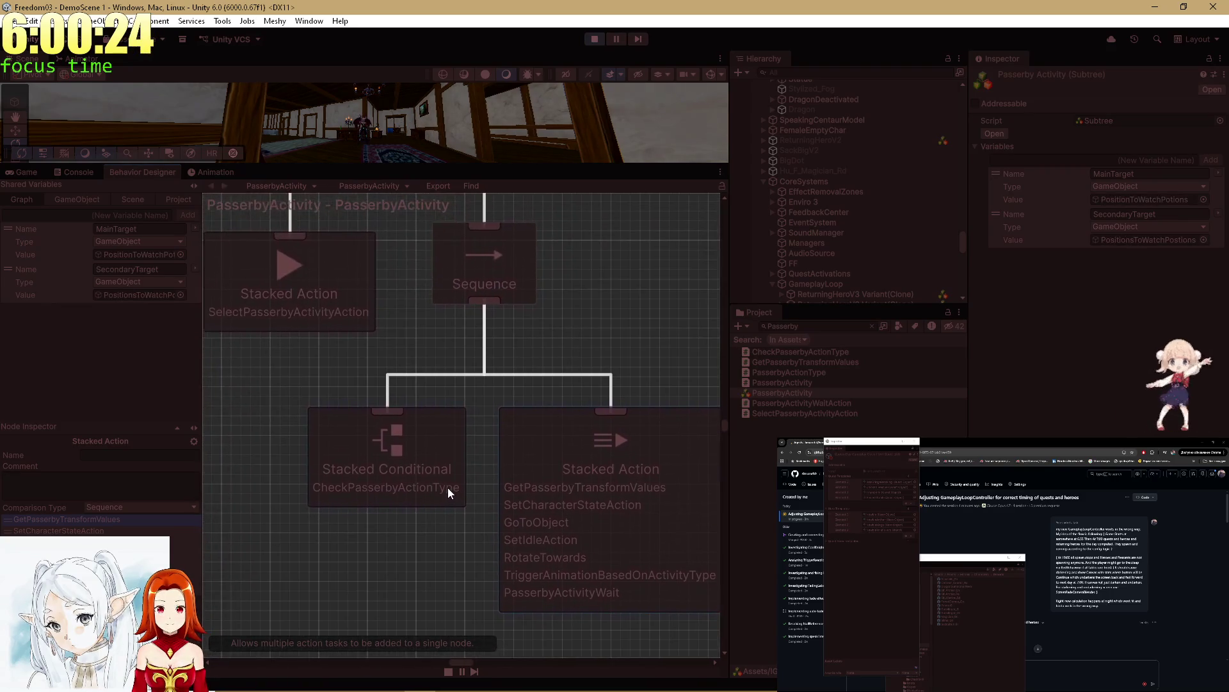
{"action": "left_click_drag", "start_coordinate": [447, 486], "coordinate": [424, 471]}
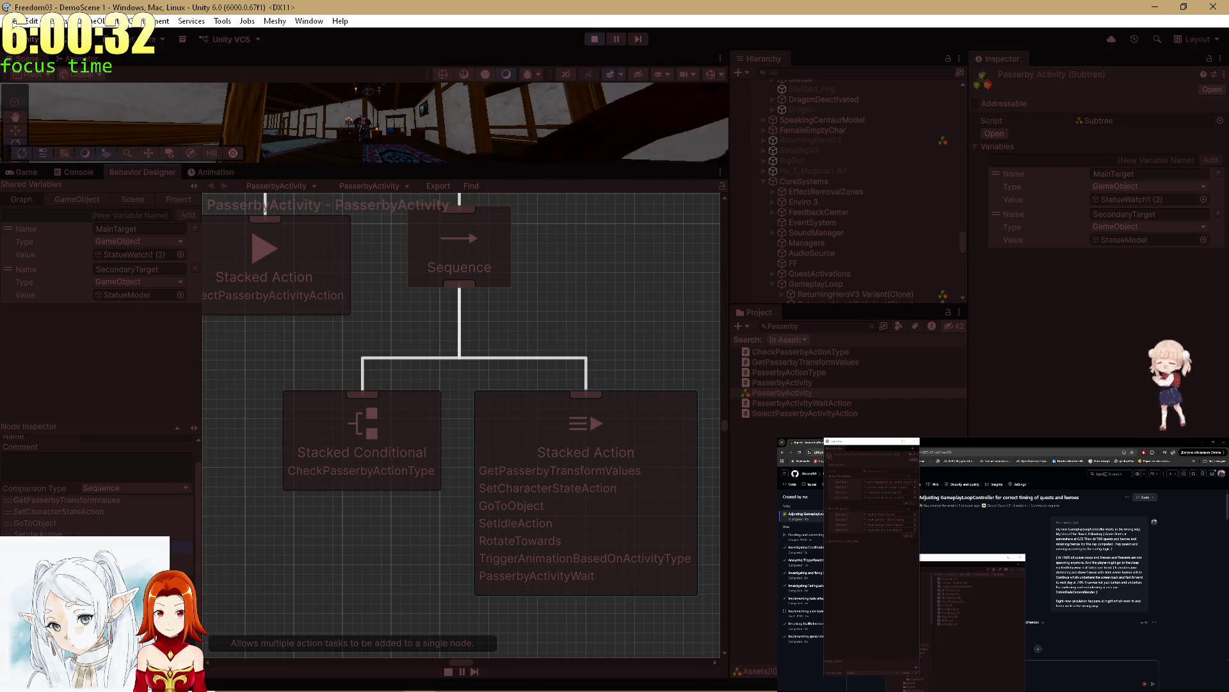
{"action": "scroll", "coordinate": [357, 511], "scroll_direction": "down", "scroll_amount": 6}
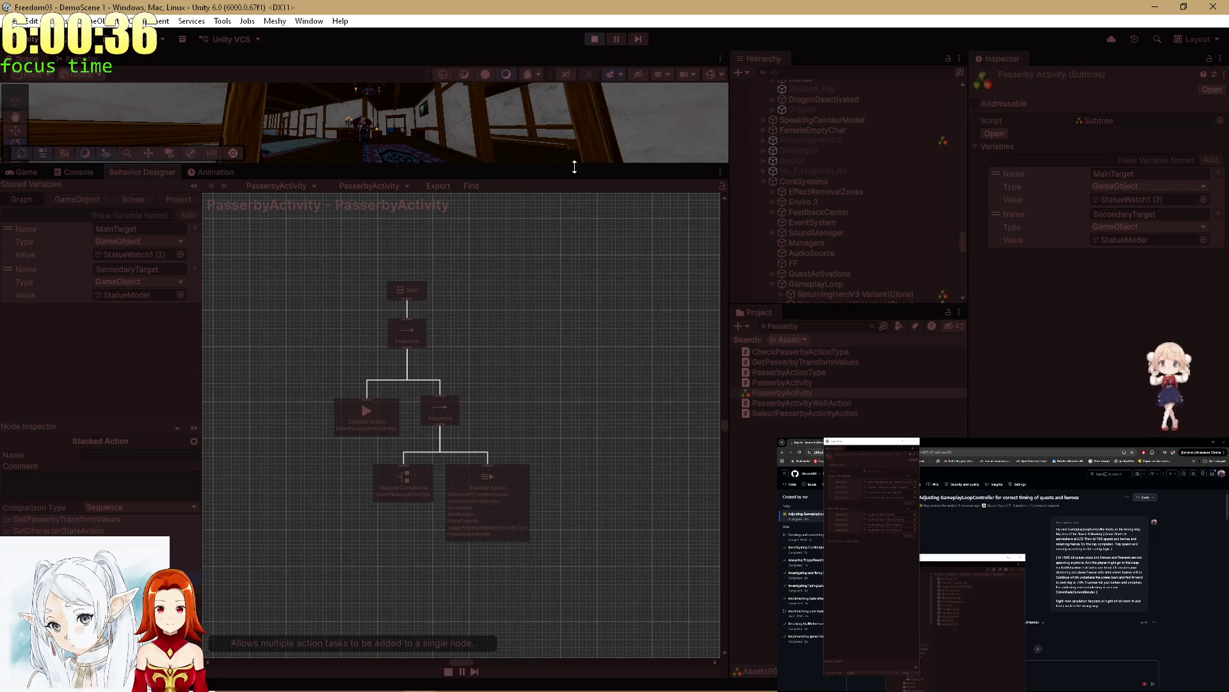
{"action": "left_click_drag", "start_coordinate": [571, 164], "coordinate": [571, 308]}
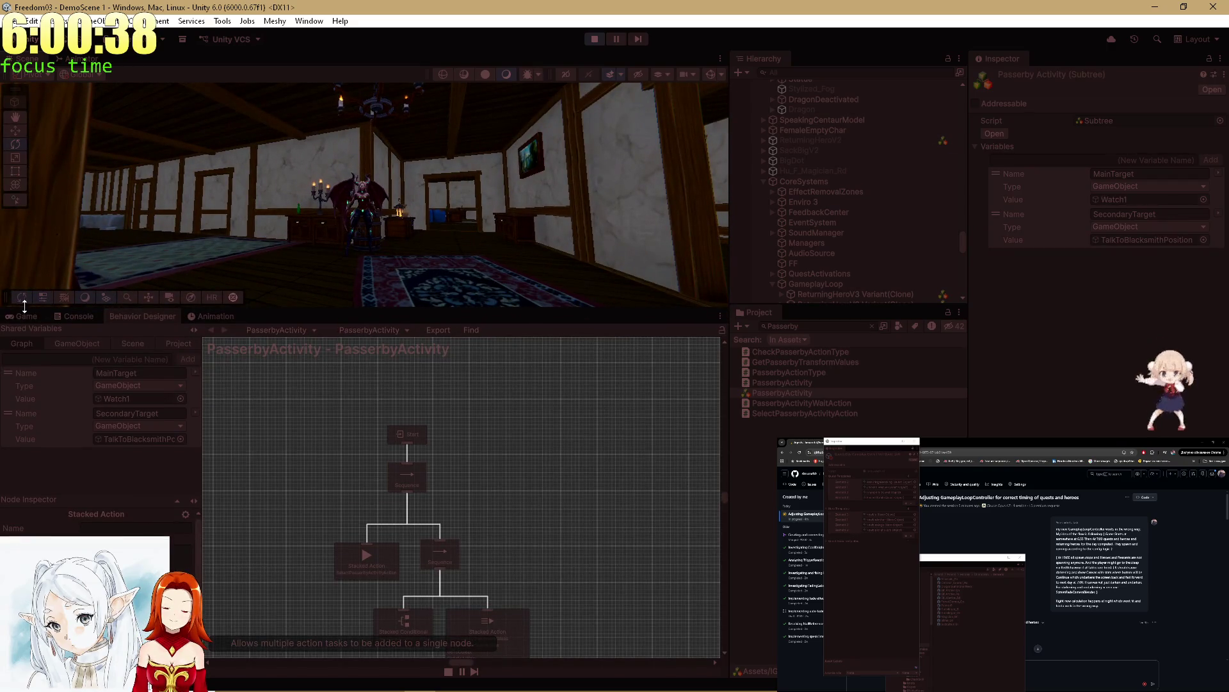
Step: Play-test the game maximized into the night scene, then restore the editor layout with play still running
{"action": "double_click", "coordinate": [17, 316]}
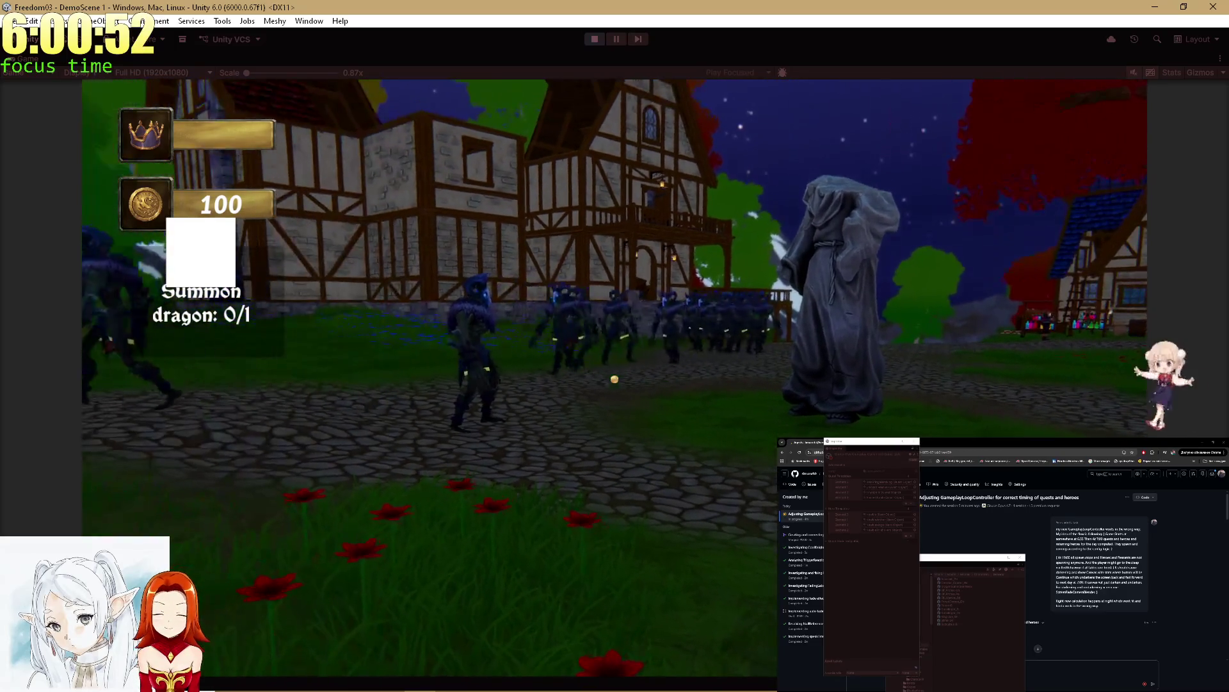
{"action": "left_click", "coordinate": [1007, 547]}
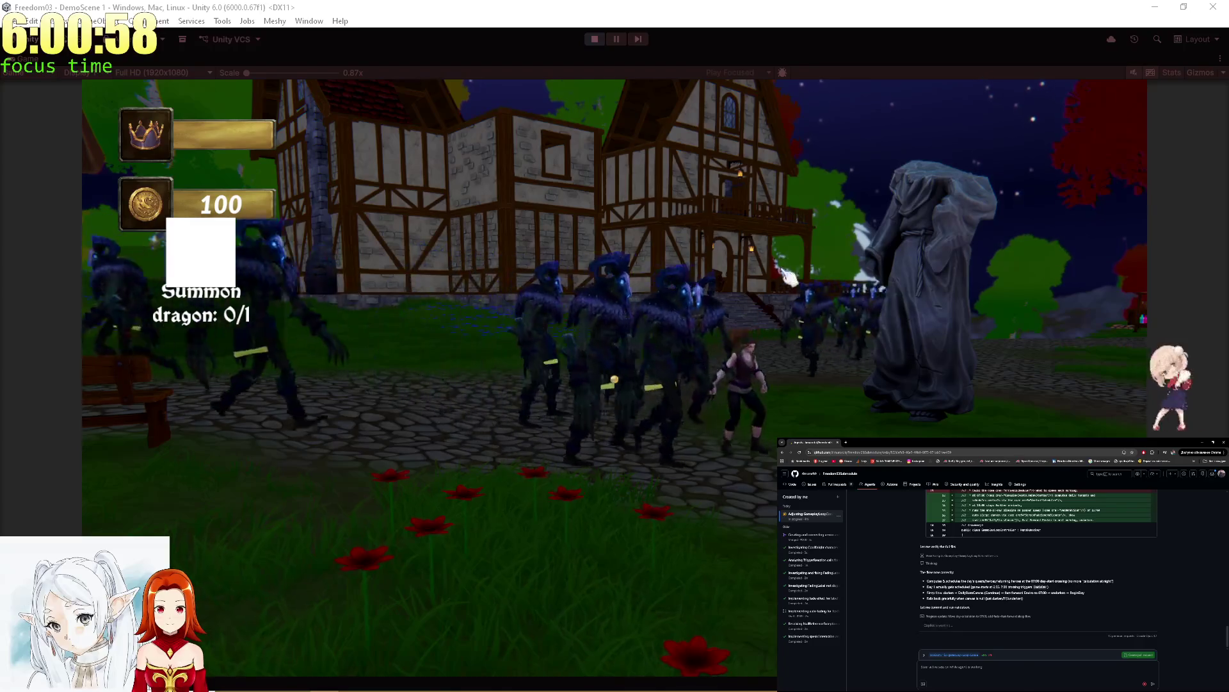
{"action": "left_click", "coordinate": [721, 139]}
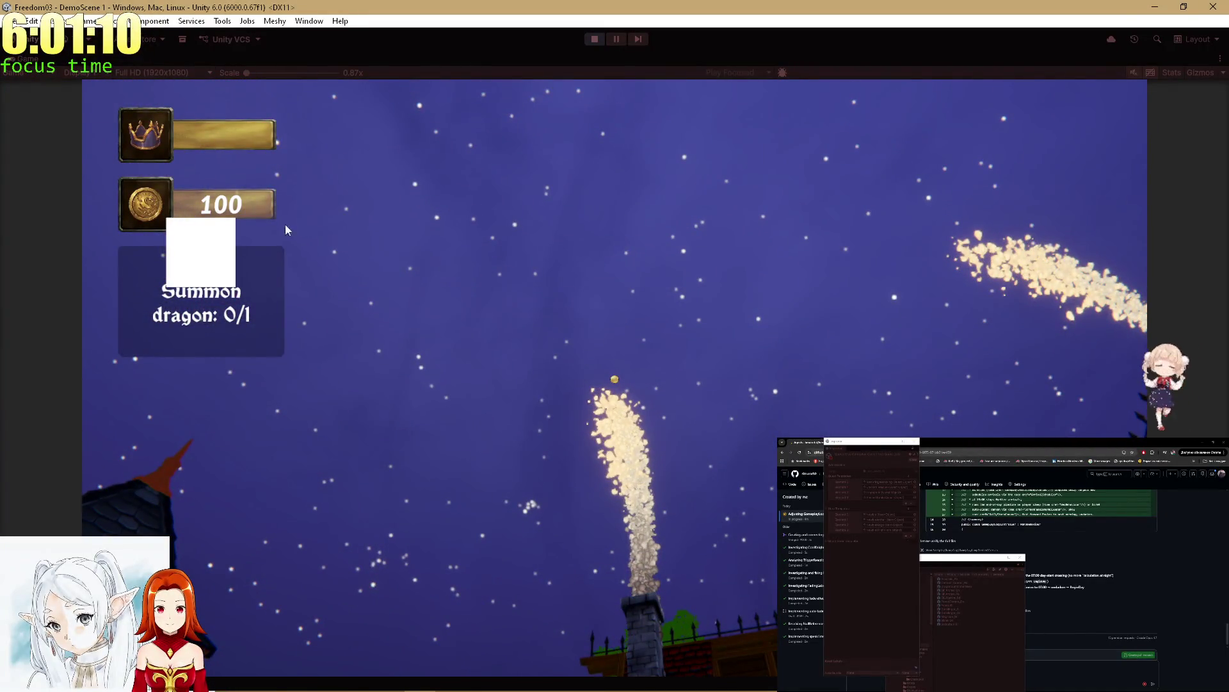
{"action": "key", "text": "shift+space"}
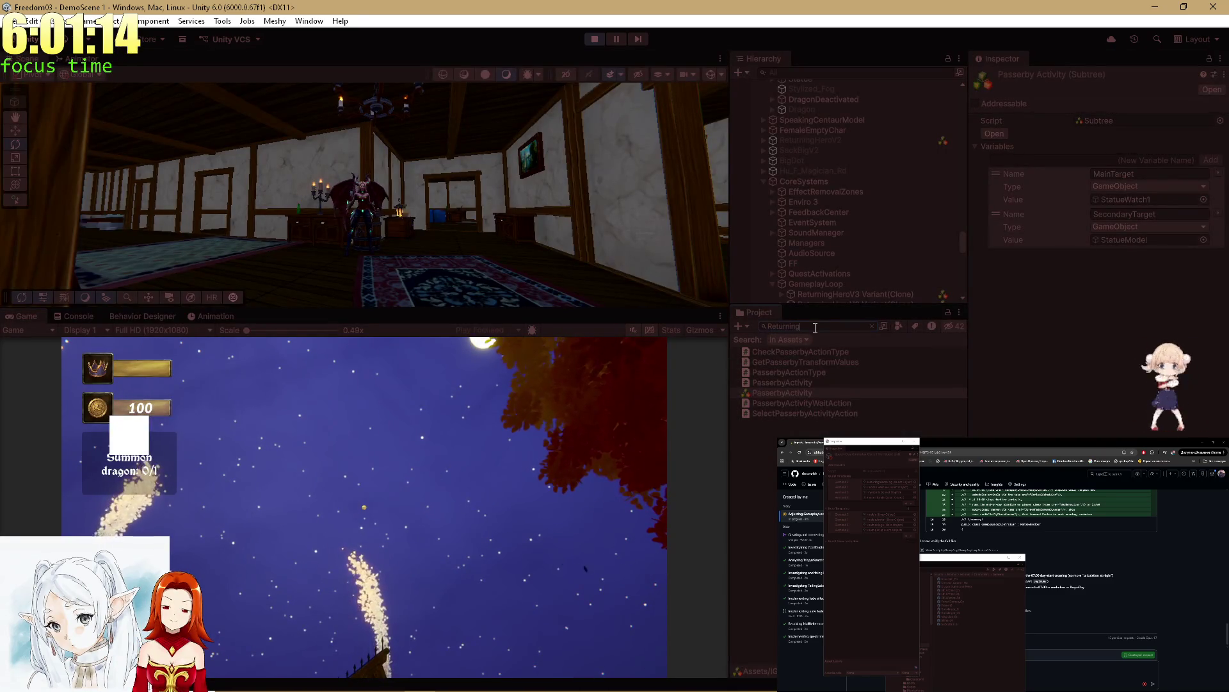
Step: Find the ReturningHeroV3 Variant prefab and view its Character tree's GameObject shared variables
{"action": "type", "text": "ingH"}
{"action": "left_click", "coordinate": [780, 393]}
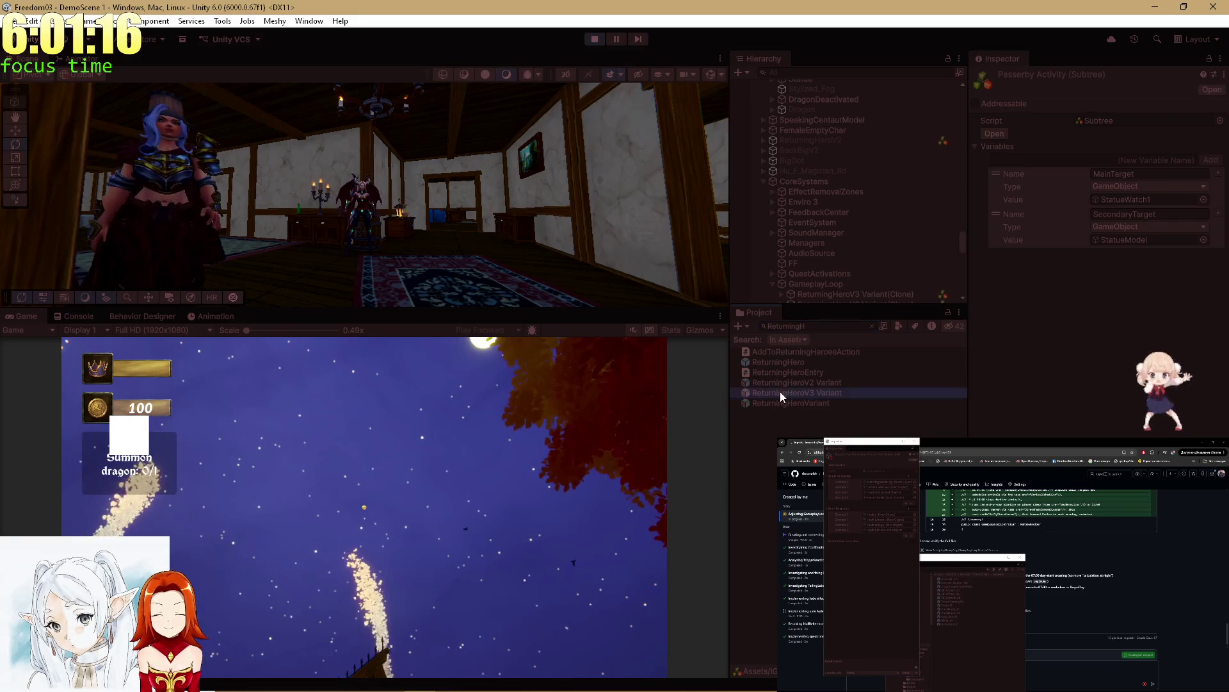
{"action": "left_click", "coordinate": [136, 315]}
{"action": "mouse_move", "coordinate": [339, 404]}
{"action": "left_mouse_down"}
{"action": "mouse_move", "coordinate": [631, 544]}
{"action": "mouse_move", "coordinate": [598, 541]}
{"action": "mouse_move", "coordinate": [535, 356]}
{"action": "mouse_move", "coordinate": [582, 452]}
{"action": "mouse_move", "coordinate": [635, 482]}
{"action": "mouse_move", "coordinate": [520, 440]}
{"action": "mouse_move", "coordinate": [602, 506]}
{"action": "left_mouse_up"}
{"action": "left_click", "coordinate": [72, 348]}
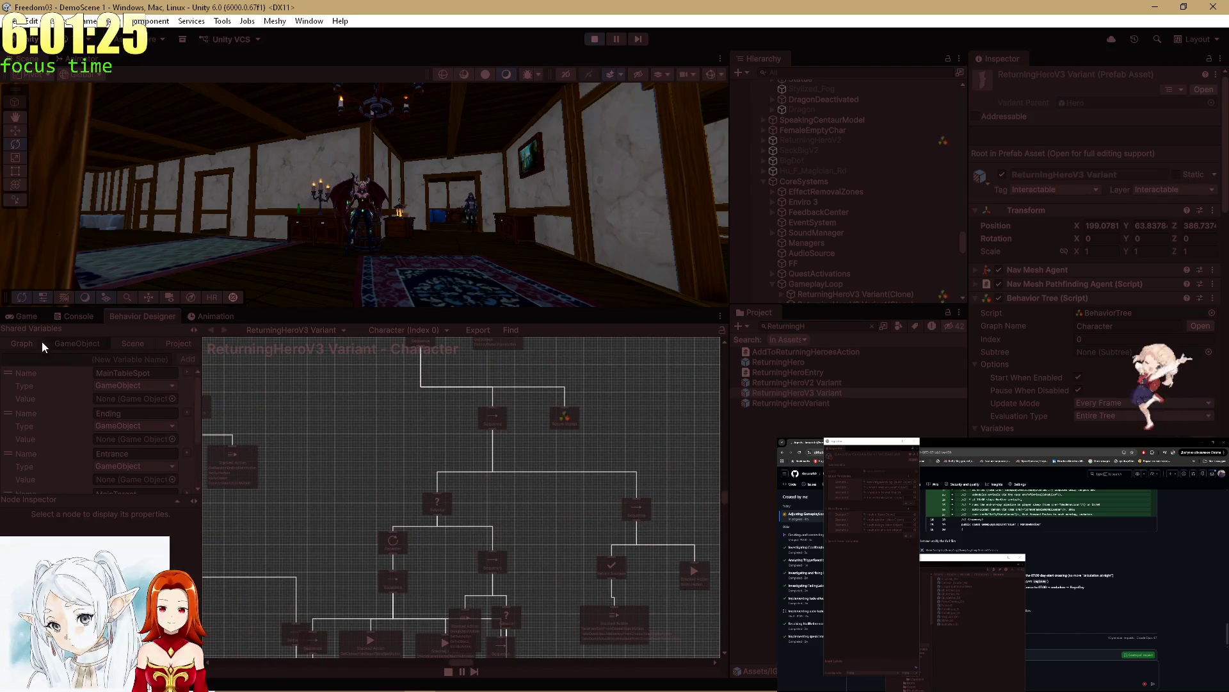
Step: Restart the play-test and open the ReturningHeroV3 Variant prefab for editing
{"action": "left_click", "coordinate": [596, 39]}
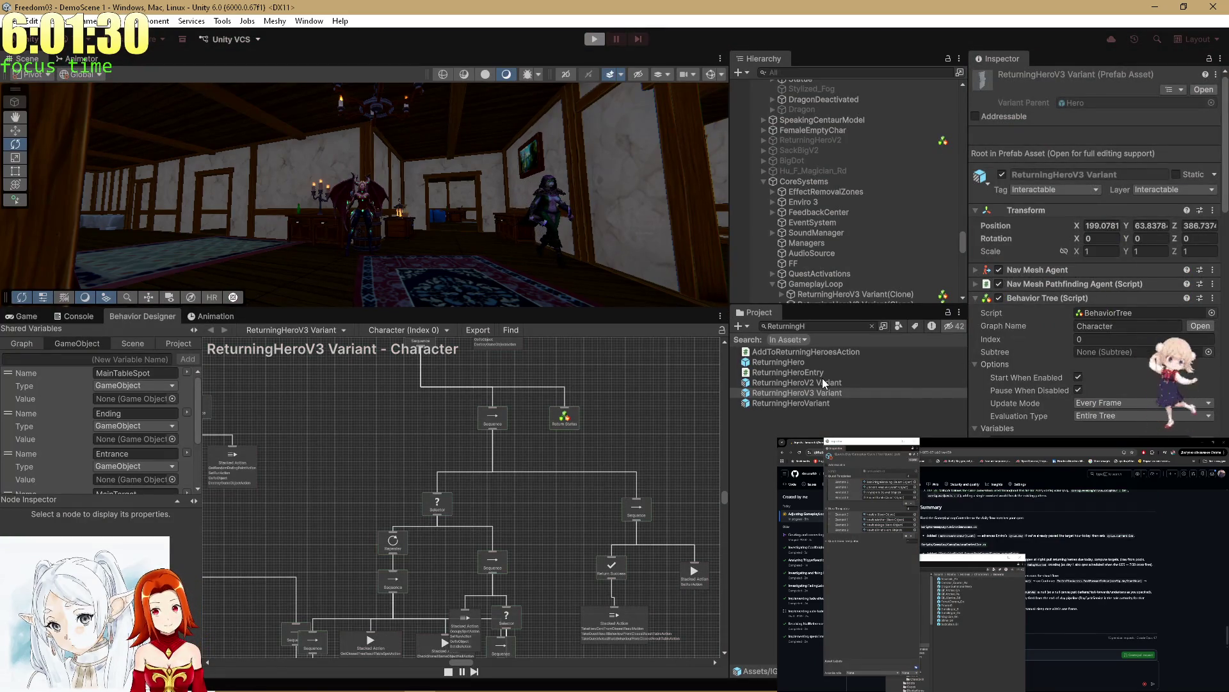
{"action": "key", "text": "ctrl+p"}
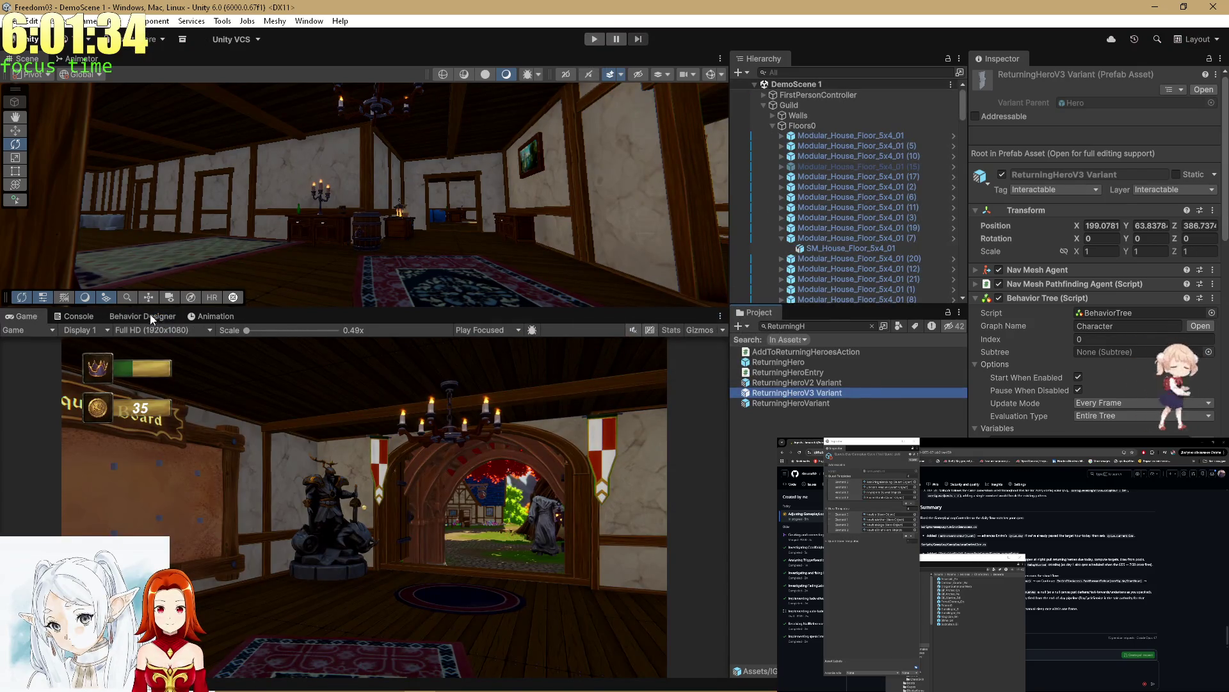
{"action": "key", "text": "Return"}
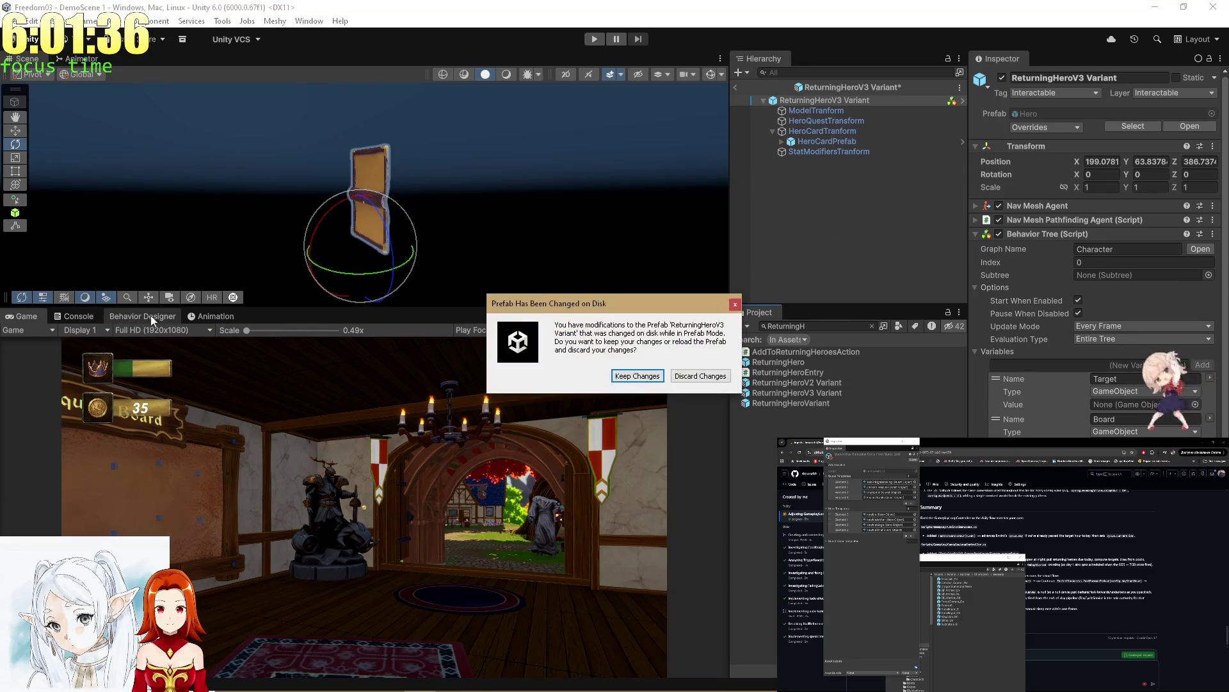
Step: Keep the prefab's modifications and load the prefab root's Character behaviour tree
{"action": "left_click", "coordinate": [638, 376]}
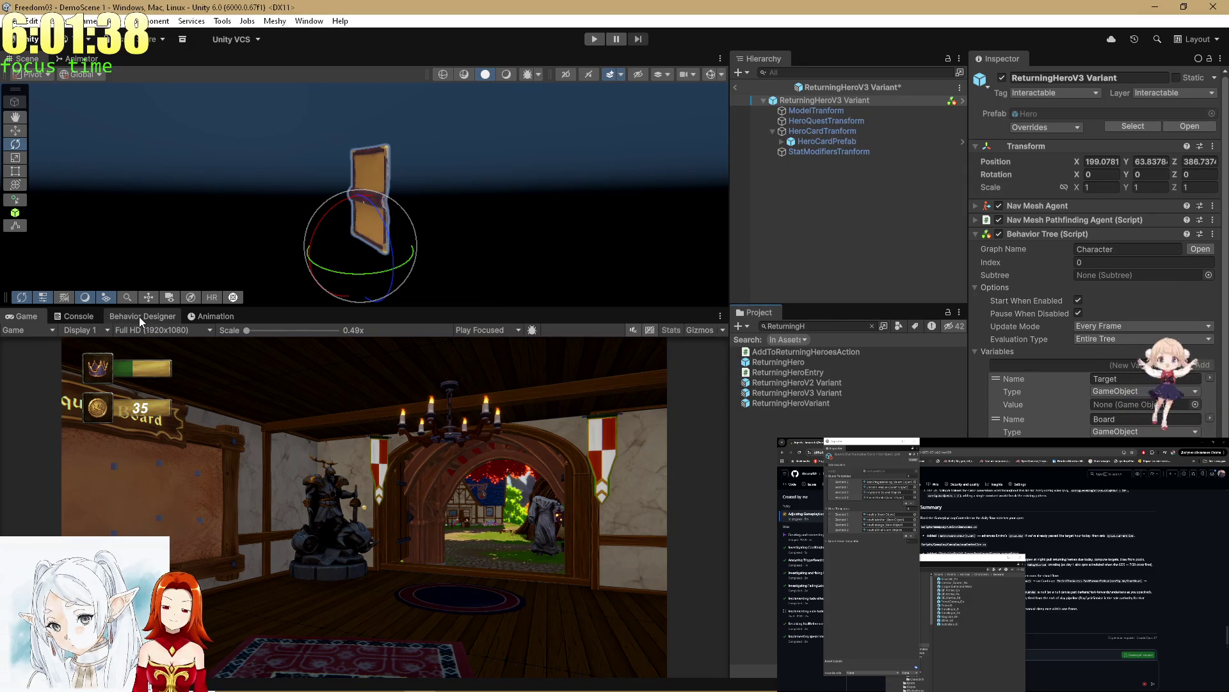
{"action": "left_click", "coordinate": [140, 316]}
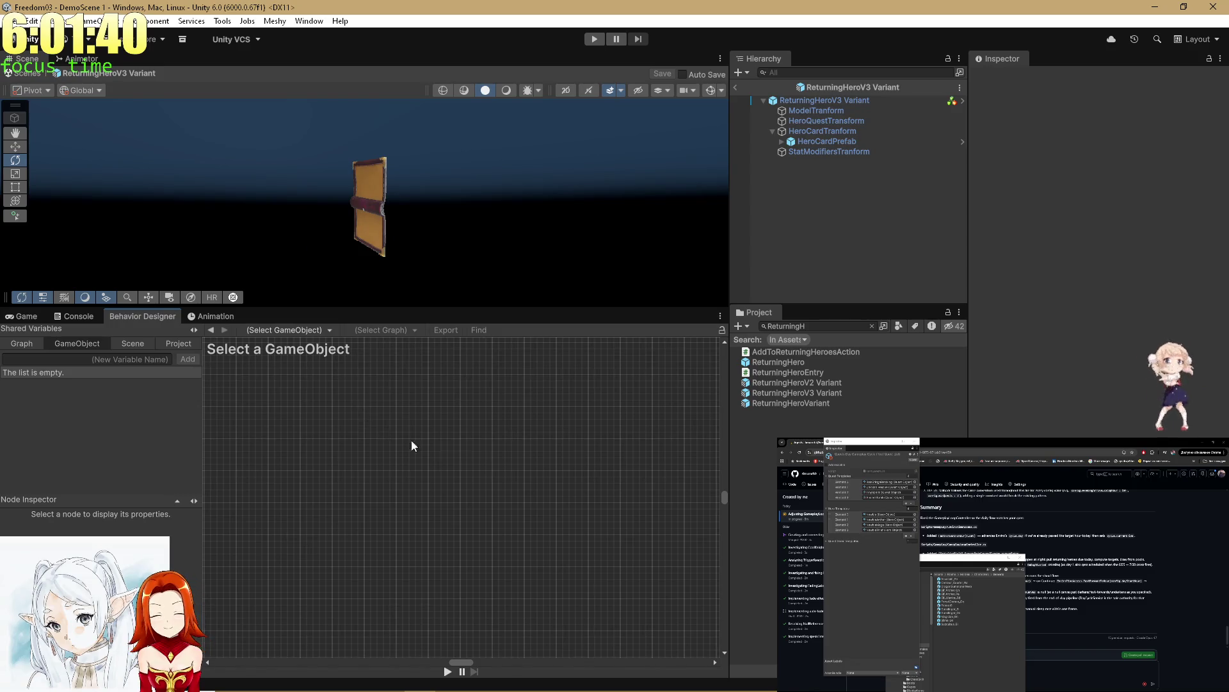
{"action": "left_click", "coordinate": [799, 394]}
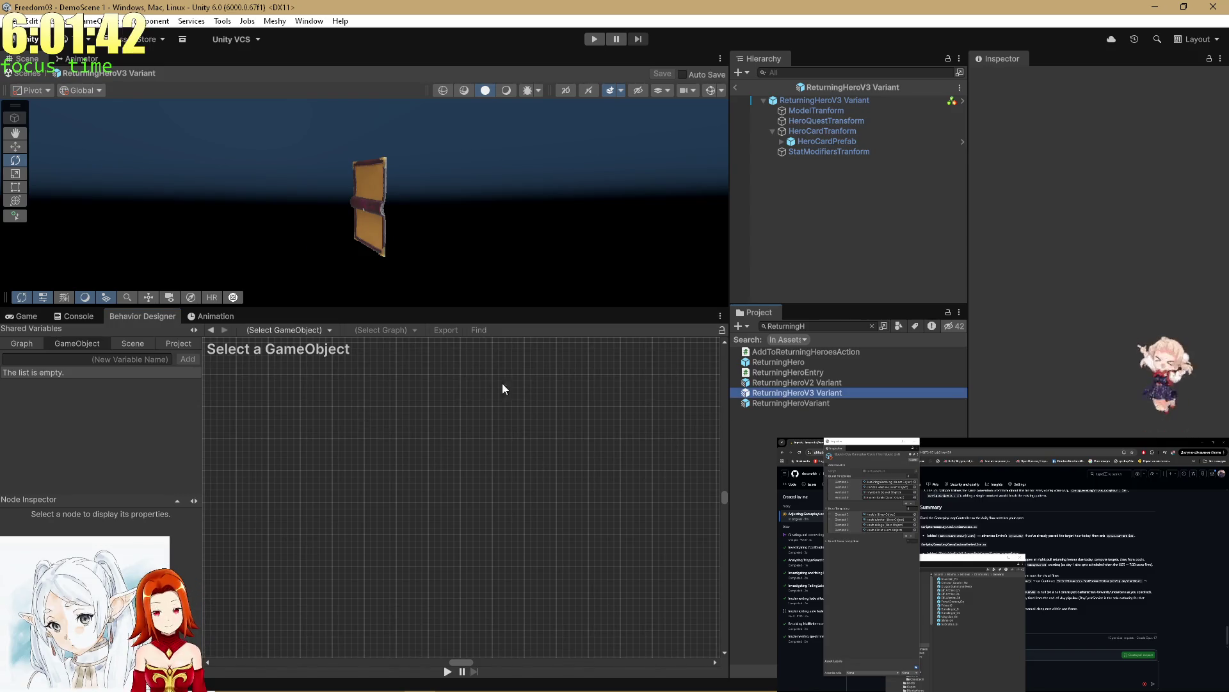
{"action": "left_click", "coordinate": [825, 104]}
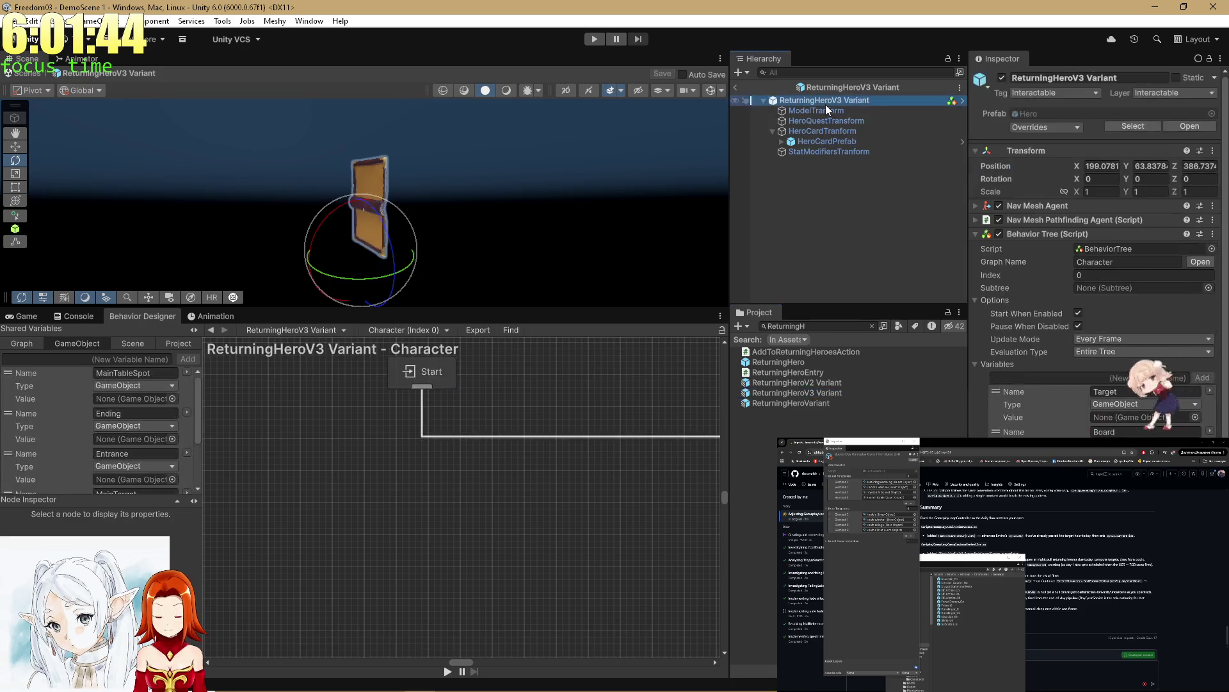
Step: Select the QuestCompletion Subtree Reference node and list its assignable shared variables
{"action": "scroll", "coordinate": [351, 427], "scroll_direction": "down", "scroll_amount": 5}
{"action": "scroll", "coordinate": [444, 489], "scroll_direction": "up", "scroll_amount": 6}
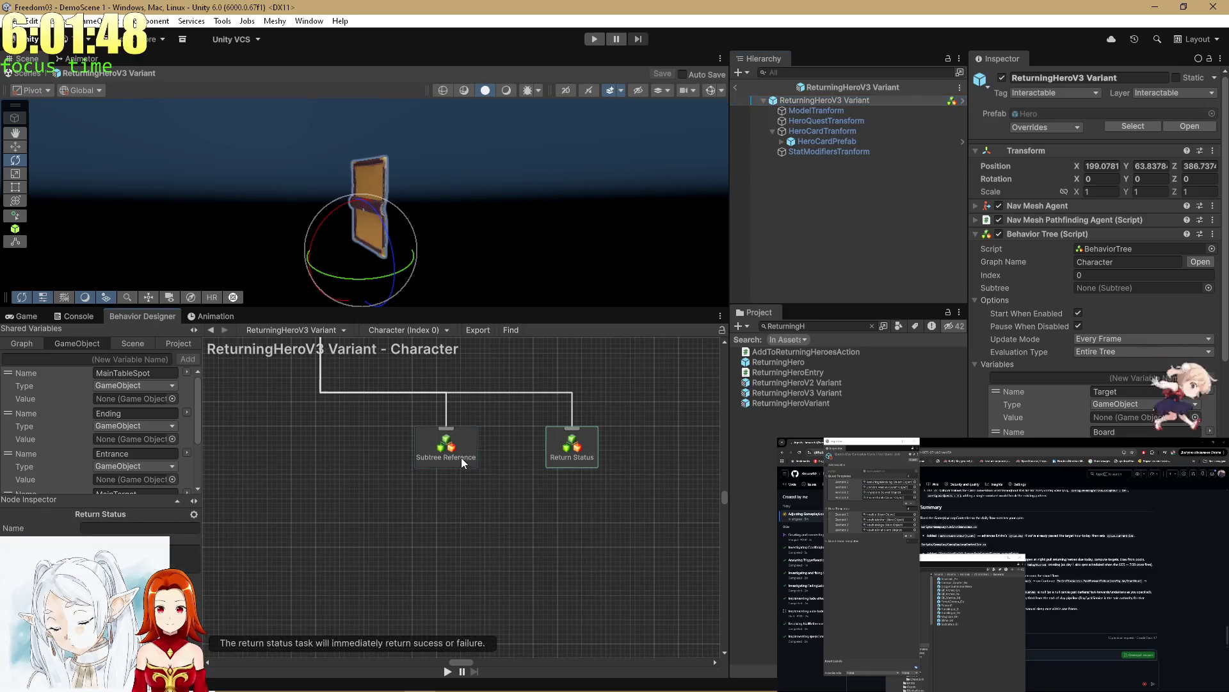
{"action": "left_click", "coordinate": [461, 457]}
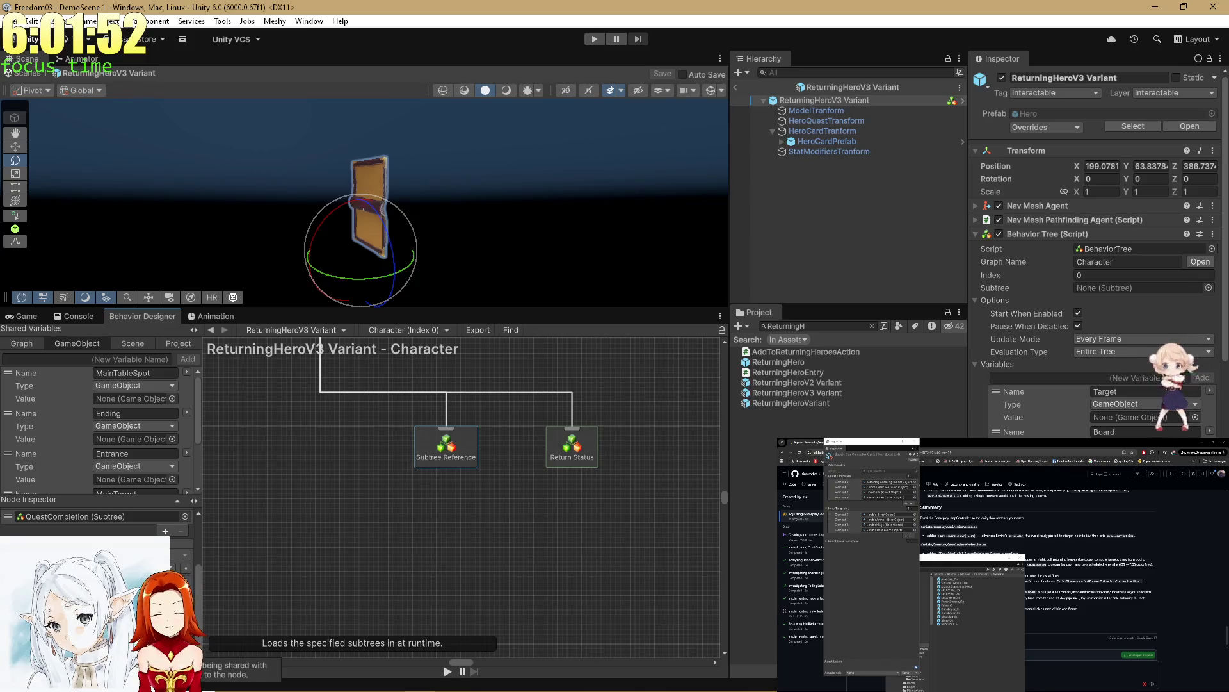
{"action": "mouse_move", "coordinate": [308, 453]}
{"action": "left_mouse_down"}
{"action": "mouse_move", "coordinate": [375, 551]}
{"action": "mouse_move", "coordinate": [370, 590]}
{"action": "mouse_move", "coordinate": [333, 566]}
{"action": "mouse_move", "coordinate": [318, 479]}
{"action": "left_mouse_up"}
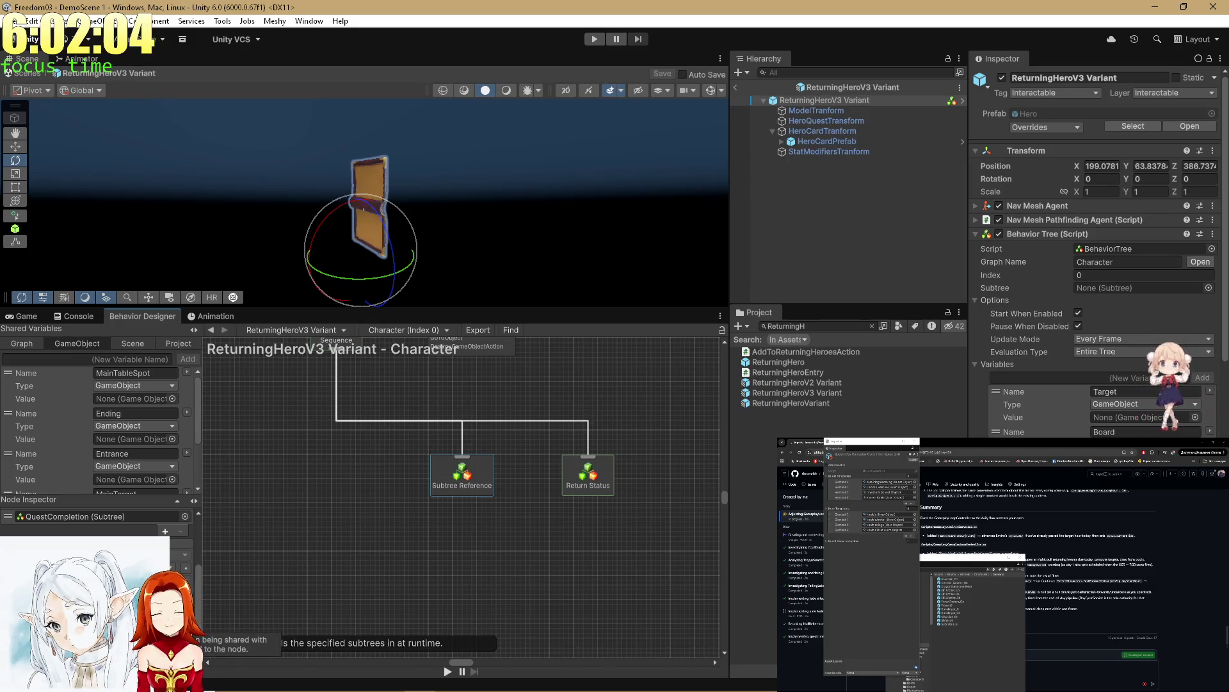
{"action": "left_click", "coordinate": [186, 605]}
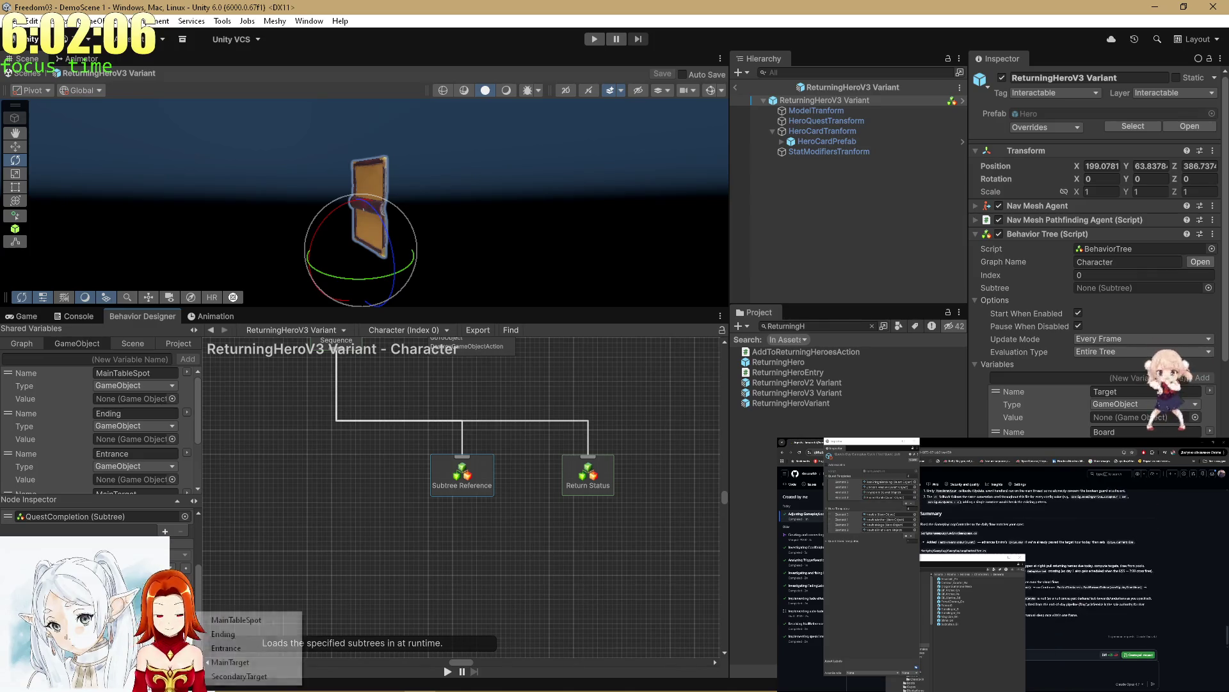
Step: Map the QuestCompletion subtree's first shared-variable field to Entrance
{"action": "left_click", "coordinate": [211, 663]}
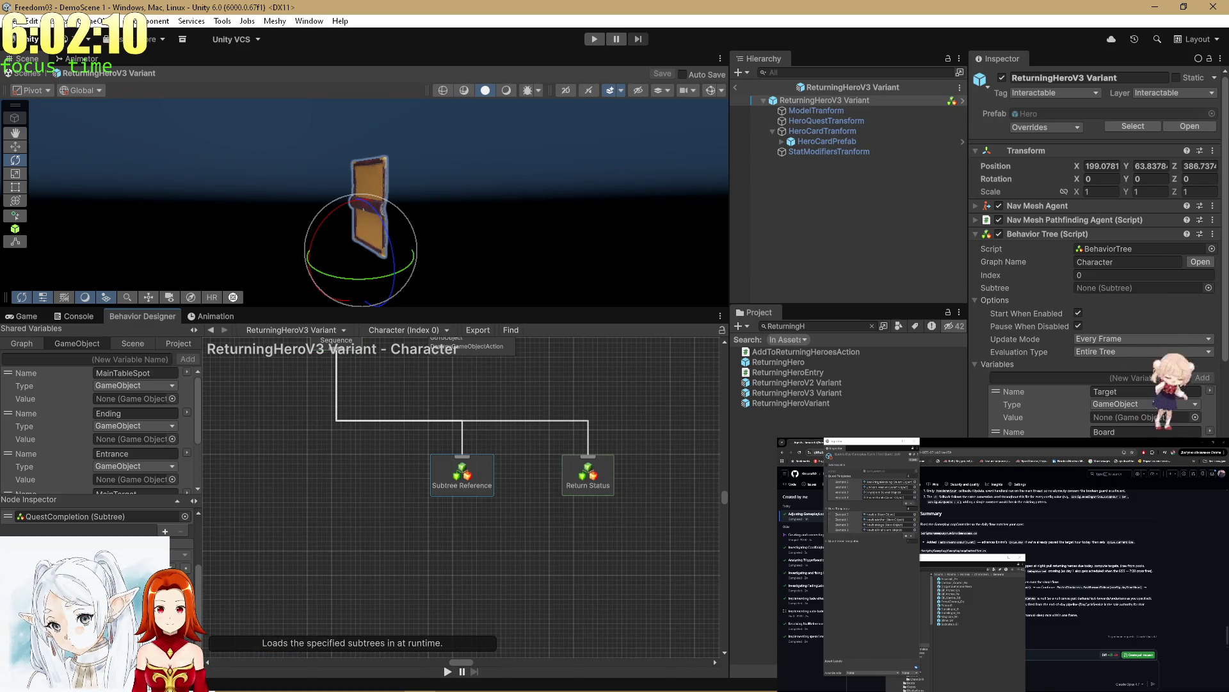
{"action": "left_click", "coordinate": [211, 663]}
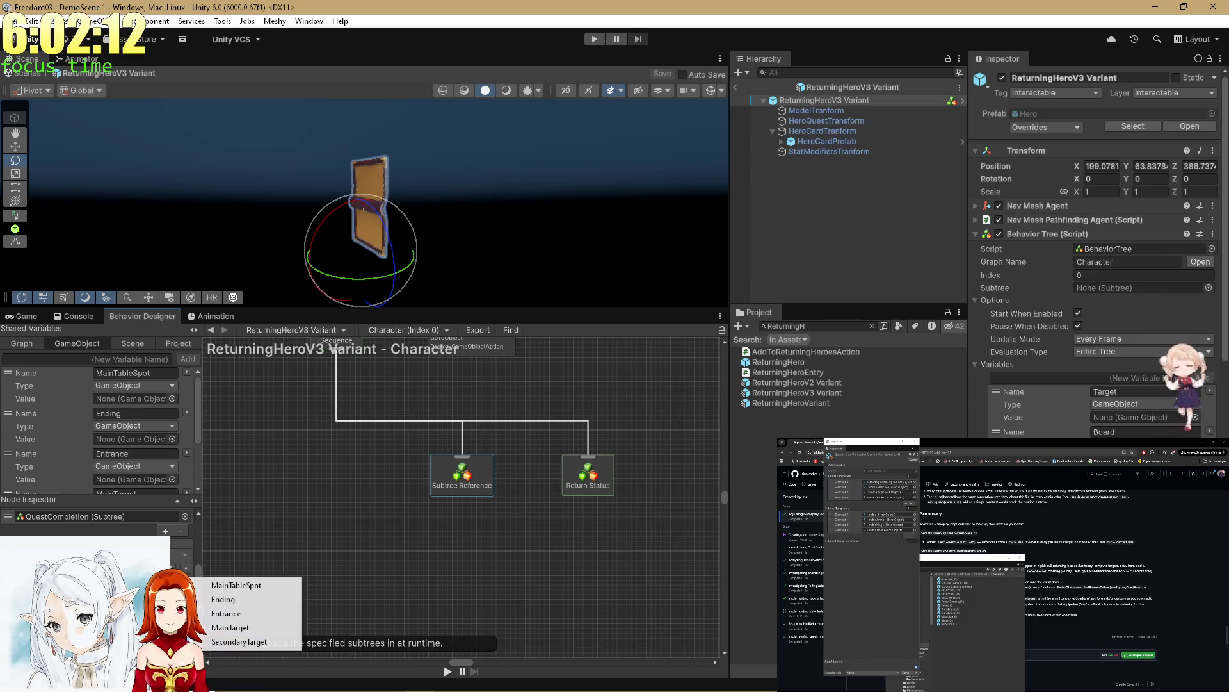
{"action": "left_click", "coordinate": [231, 642]}
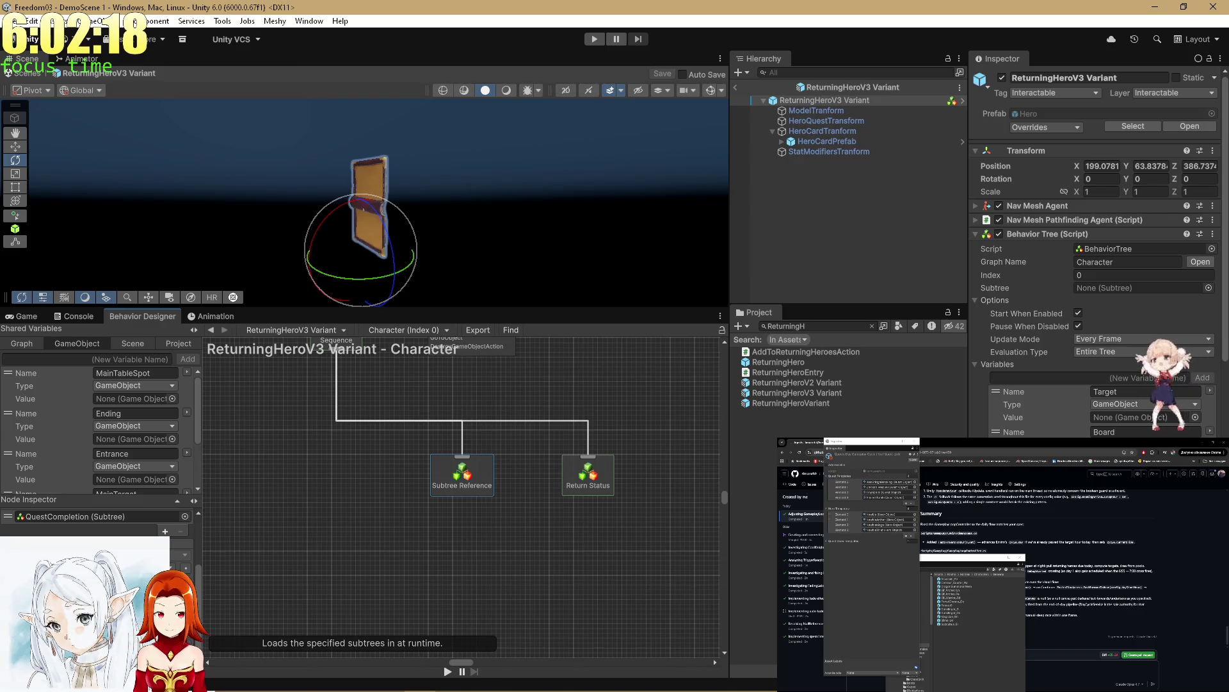
{"action": "left_click", "coordinate": [184, 567]}
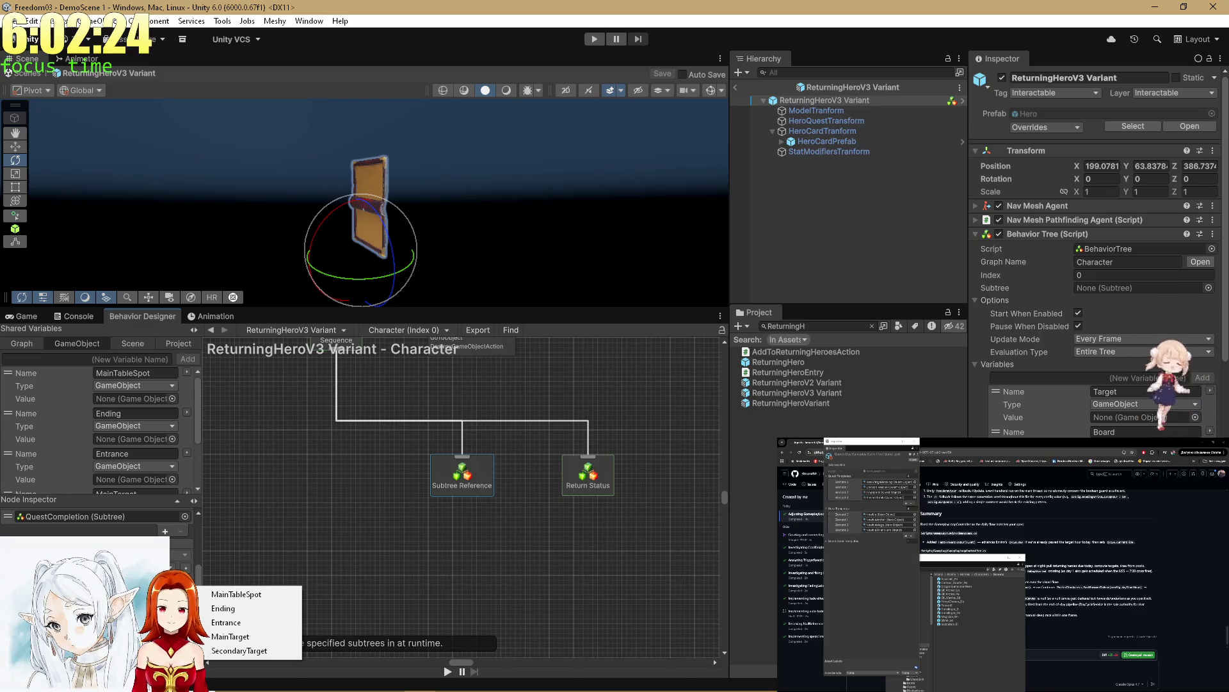
{"action": "key", "text": "Escape"}
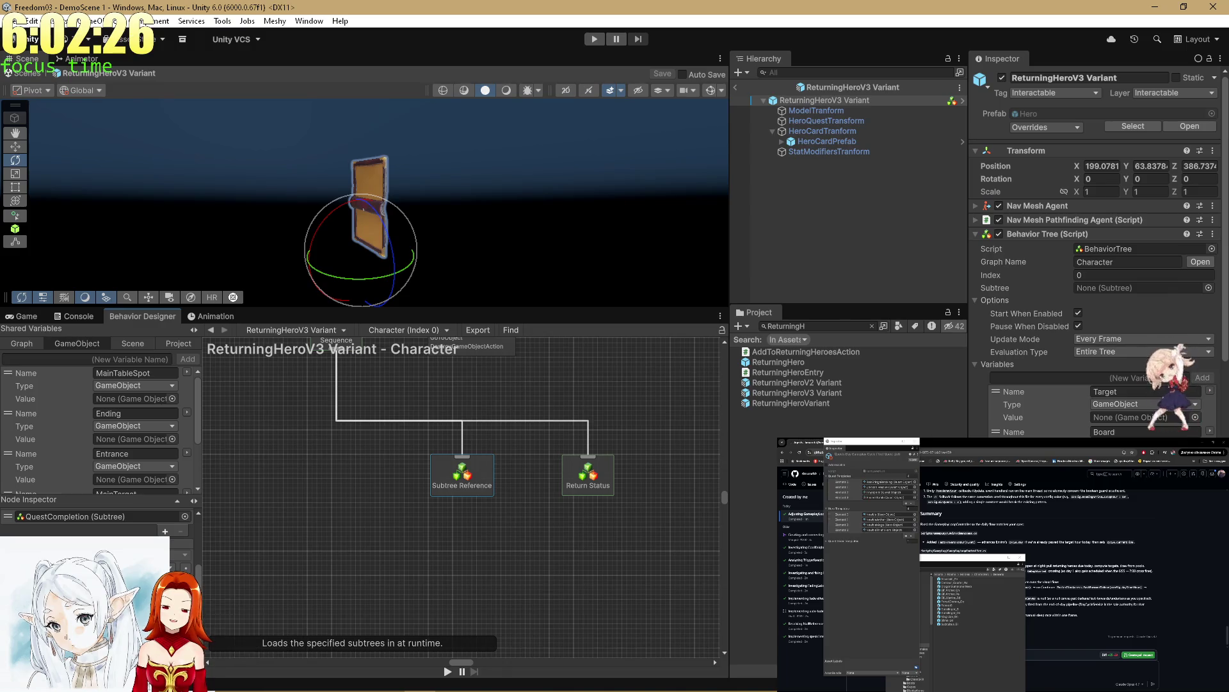
{"action": "left_click", "coordinate": [185, 567]}
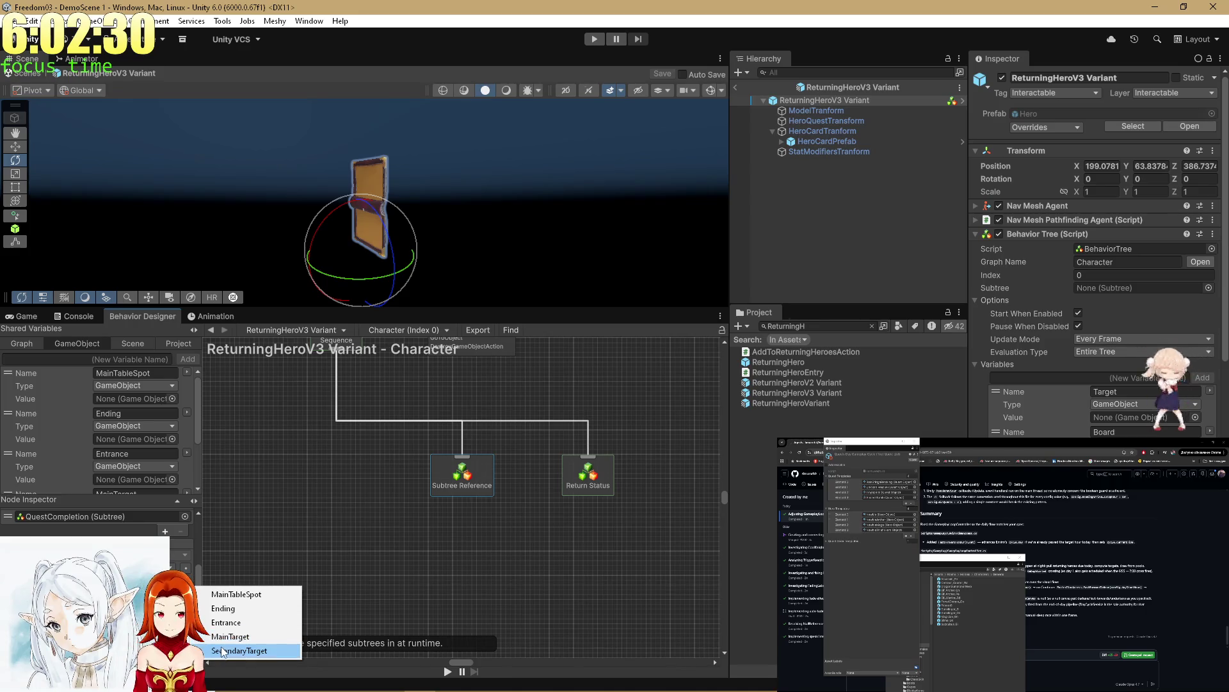
{"action": "left_click", "coordinate": [226, 622]}
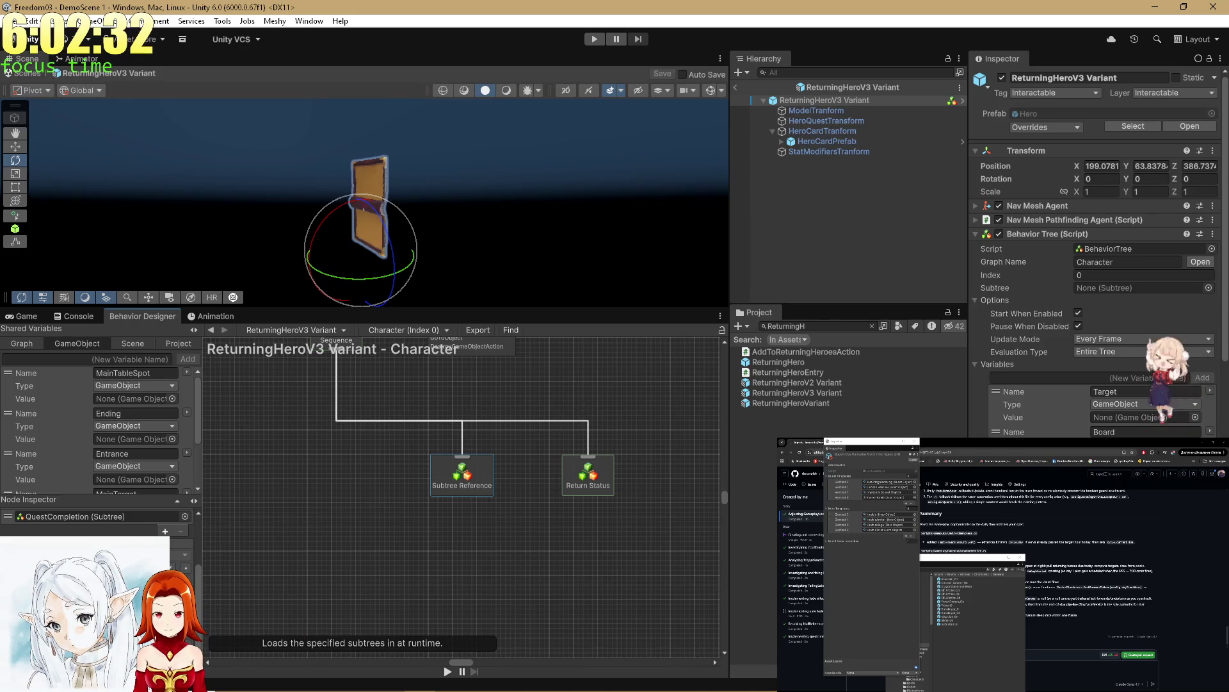
Step: Map the next subtree field to Ending and view the variant's own Target and Board variables
{"action": "left_click", "coordinate": [180, 593]}
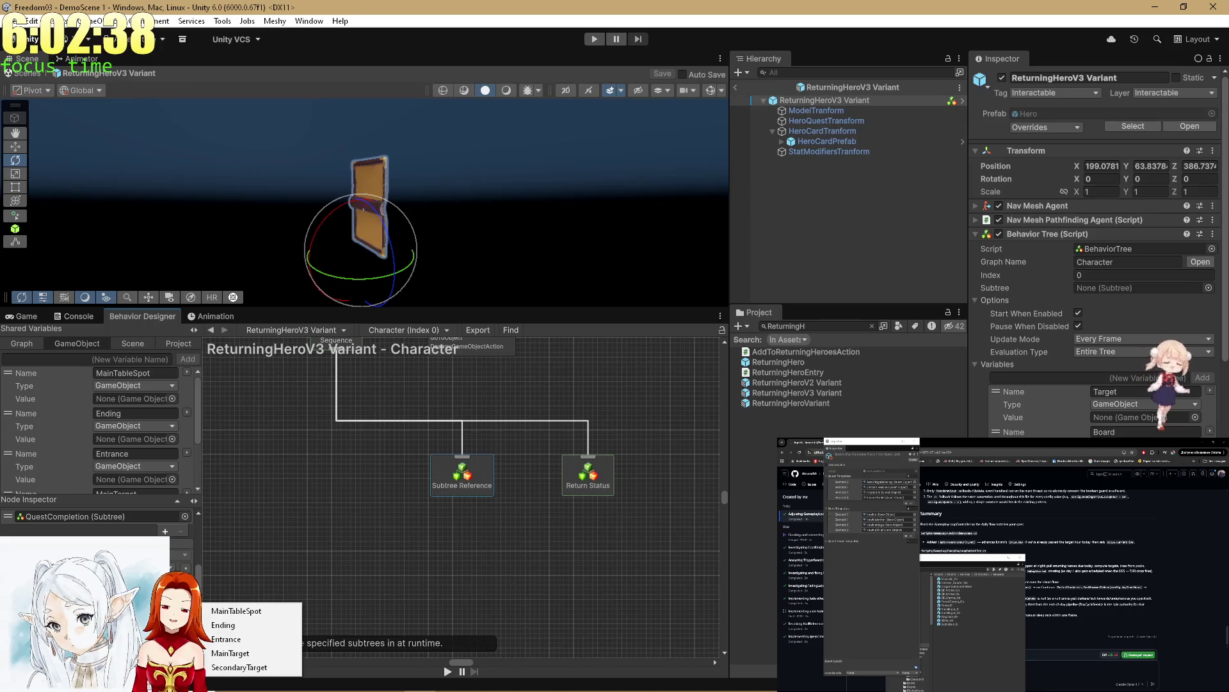
{"action": "left_click", "coordinate": [227, 621]}
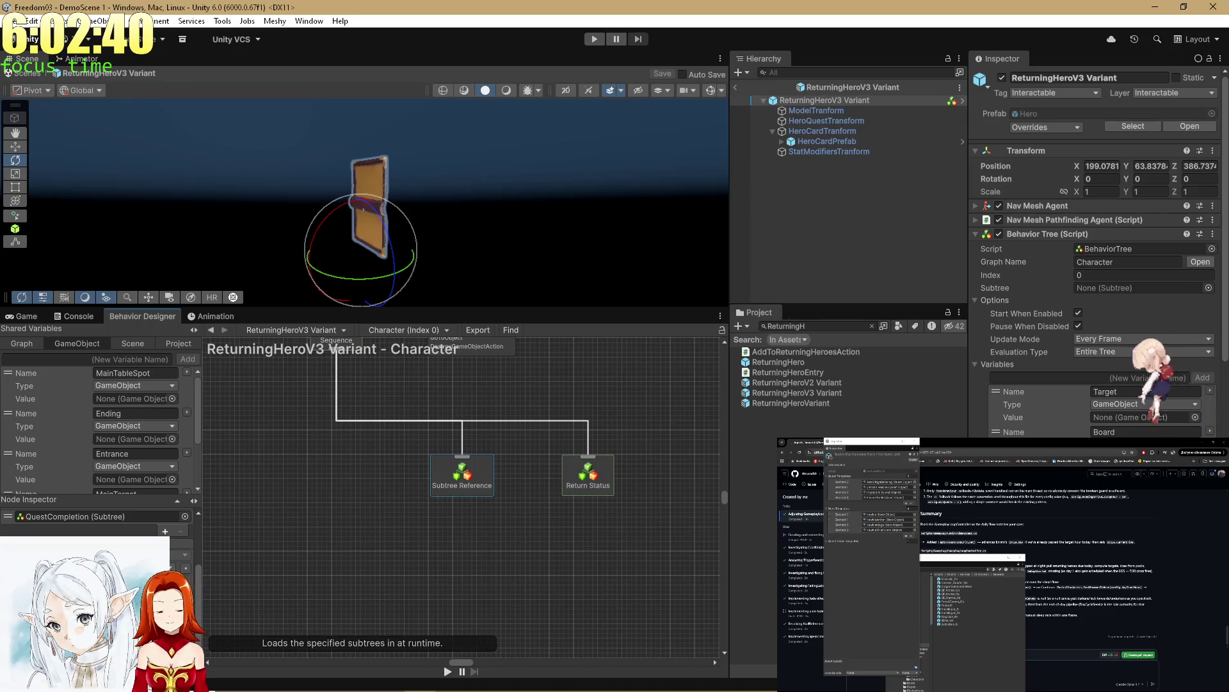
{"action": "left_click", "coordinate": [186, 608]}
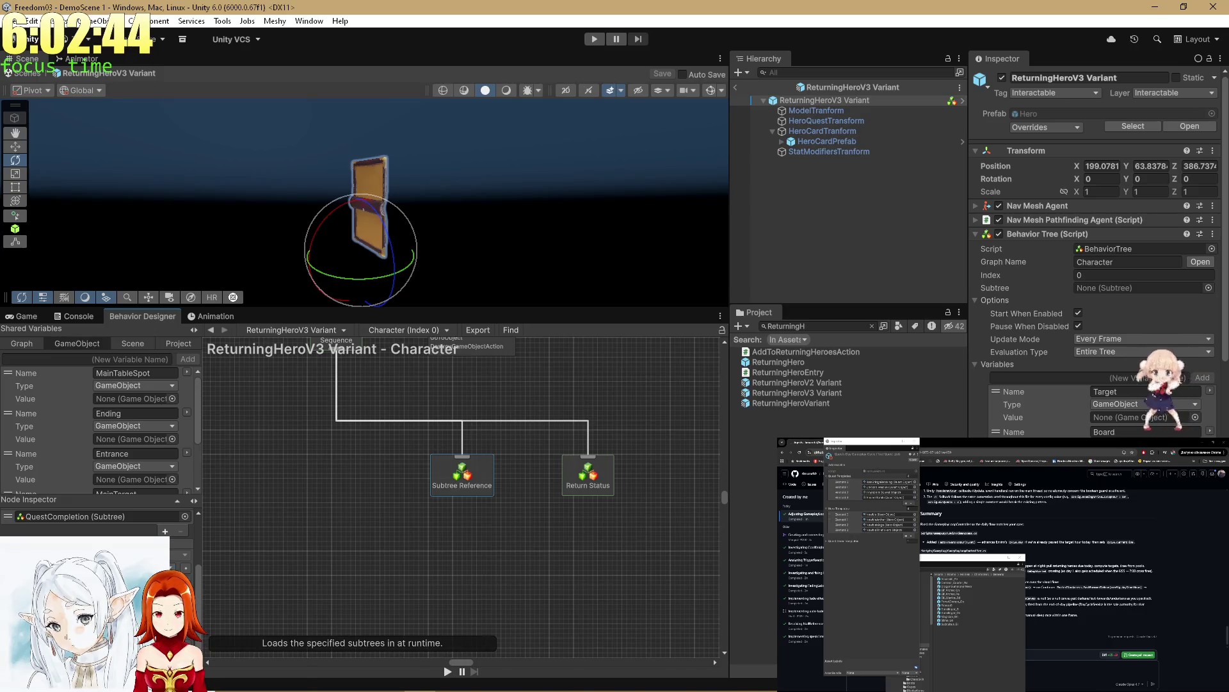
{"action": "scroll", "coordinate": [170, 460], "scroll_direction": "down", "scroll_amount": 2}
{"action": "scroll", "coordinate": [167, 467], "scroll_direction": "up", "scroll_amount": 4}
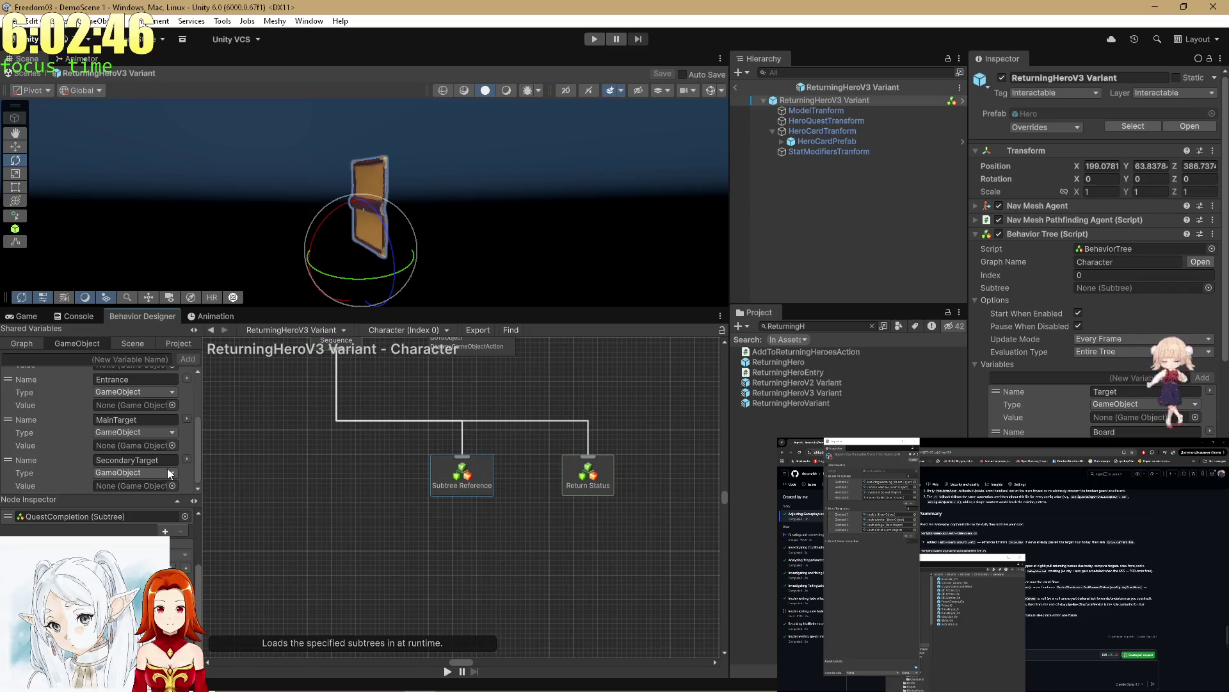
{"action": "left_click", "coordinate": [64, 347]}
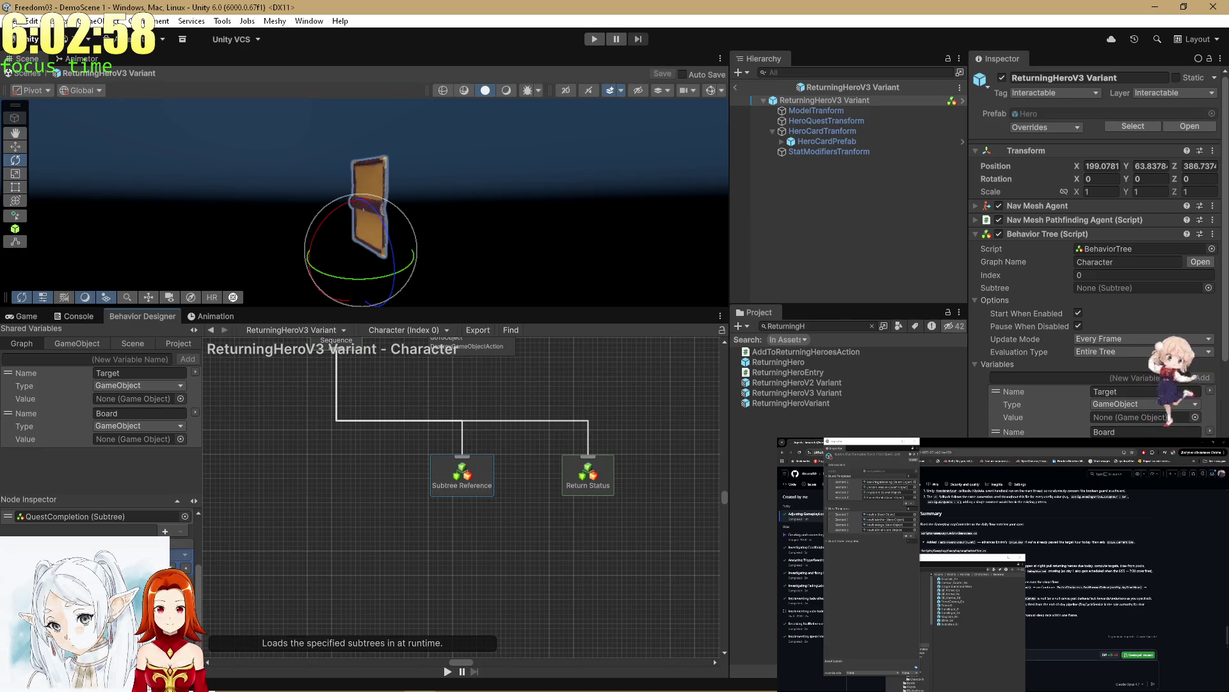
{"action": "scroll", "coordinate": [406, 498], "scroll_direction": "up", "scroll_amount": 2}
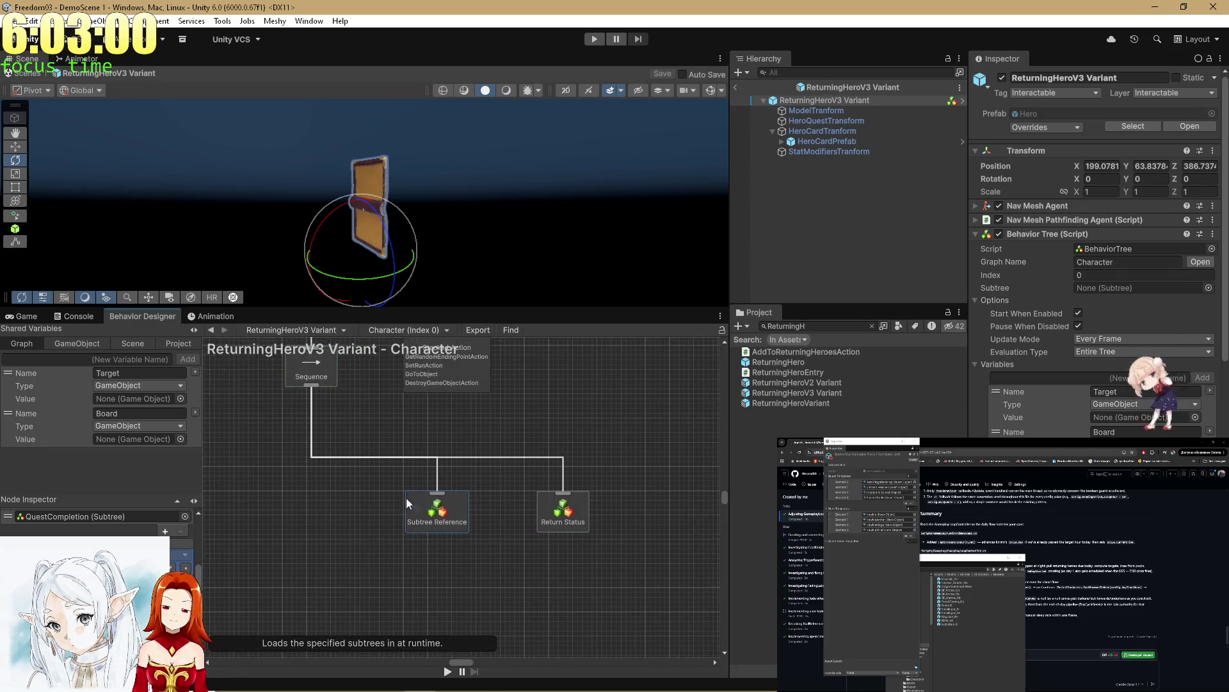
Step: Switch to the base ReturningHero prefab, answering the unsaved prefab changes prompt
{"action": "scroll", "coordinate": [307, 503], "scroll_direction": "up", "scroll_amount": 2}
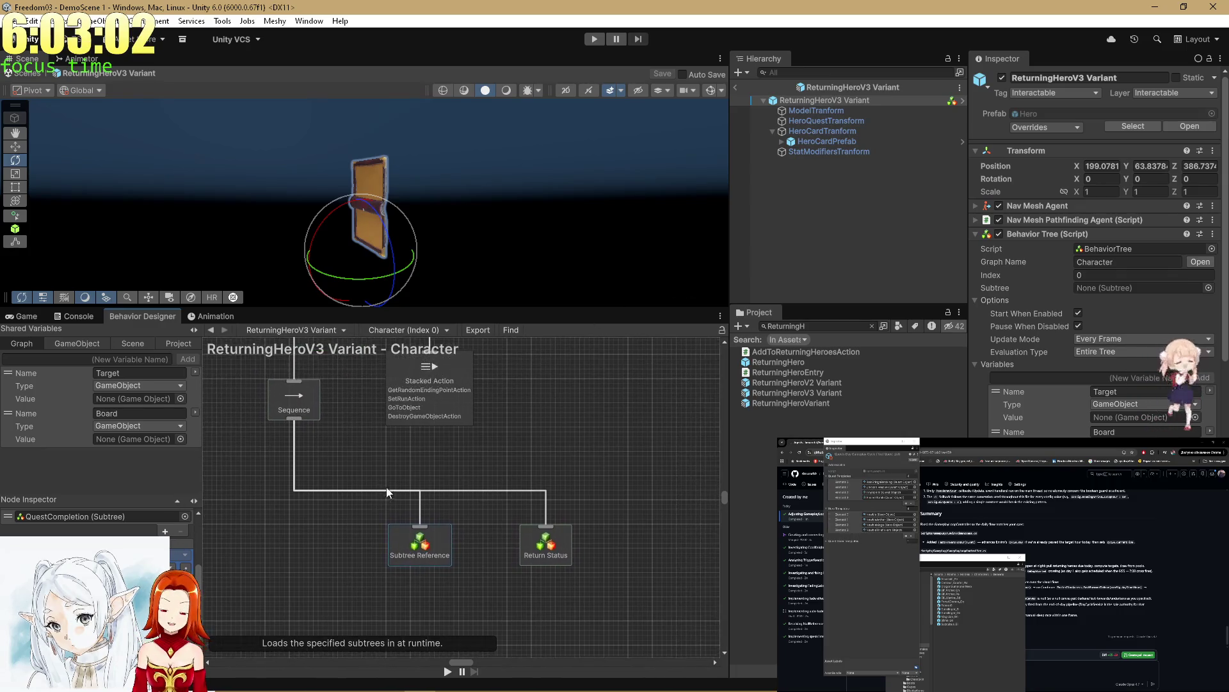
{"action": "left_click", "coordinate": [771, 364]}
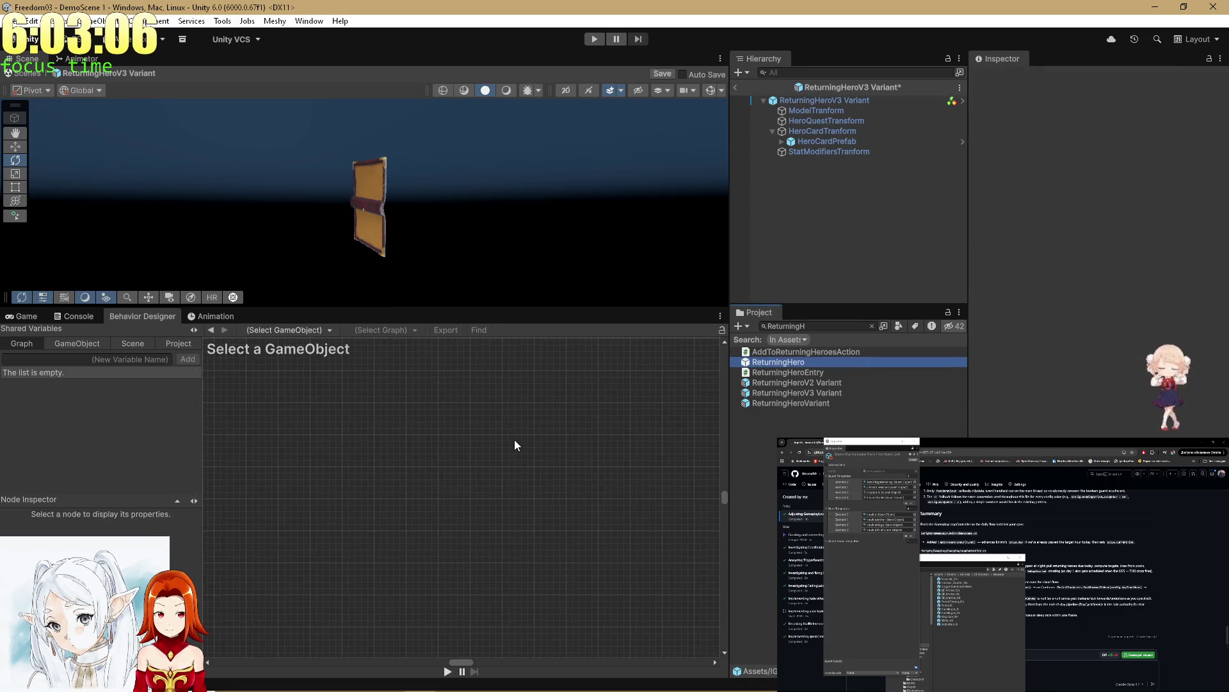
{"action": "left_click", "coordinate": [805, 362]}
{"action": "left_click", "coordinate": [662, 374]}
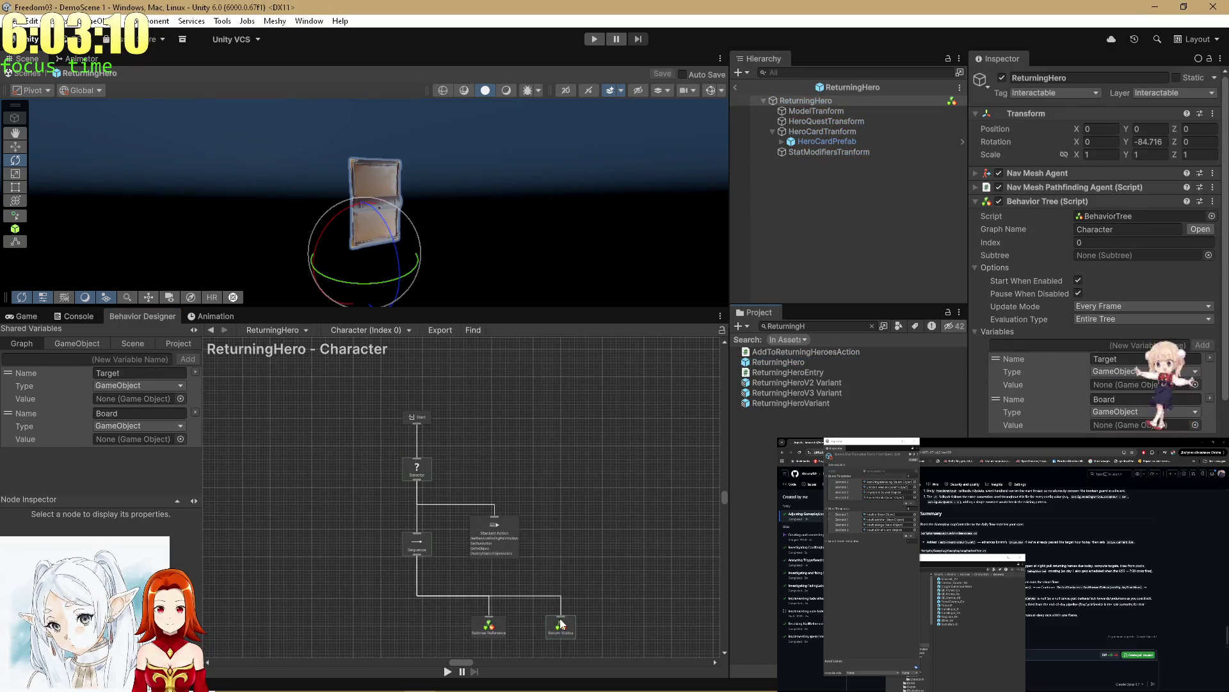
Step: Inspect ReturningHero's Return Status and Subtree Reference nodes, then select the ReturningHeroV3 Variant asset
{"action": "scroll", "coordinate": [602, 648], "scroll_direction": "up", "scroll_amount": 5}
{"action": "left_click", "coordinate": [455, 592]}
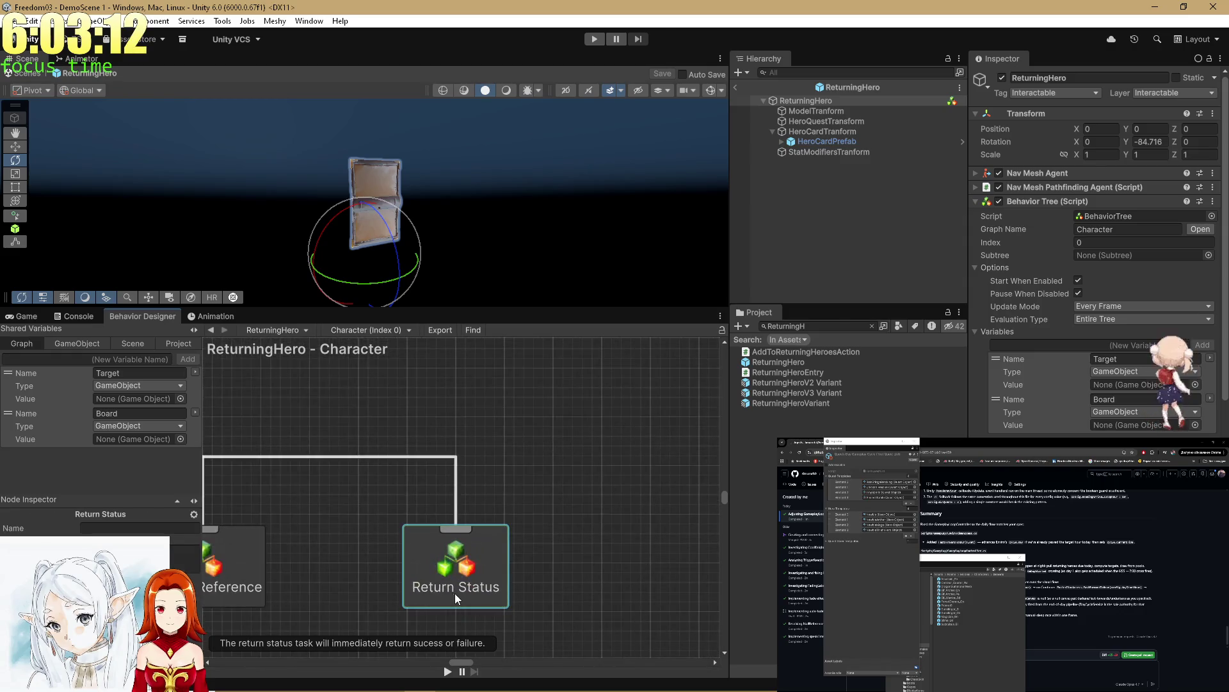
{"action": "left_click", "coordinate": [262, 559]}
{"action": "left_click_drag", "start_coordinate": [318, 508], "coordinate": [450, 424]}
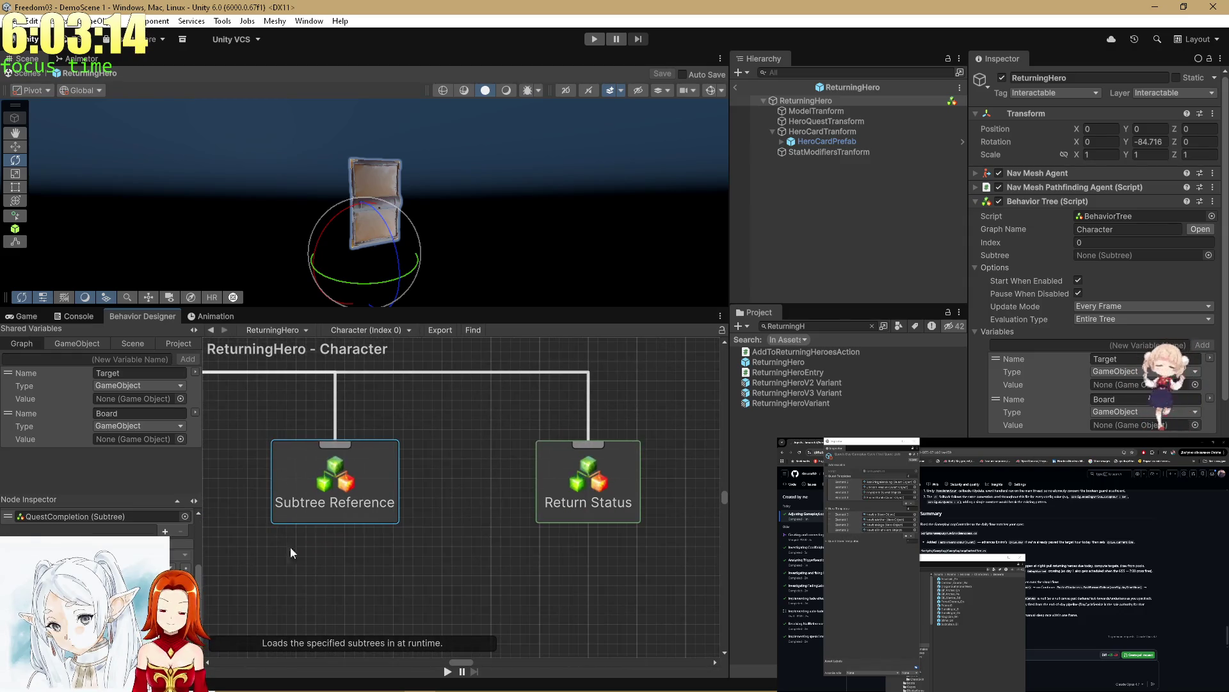
{"action": "left_click", "coordinate": [777, 392]}
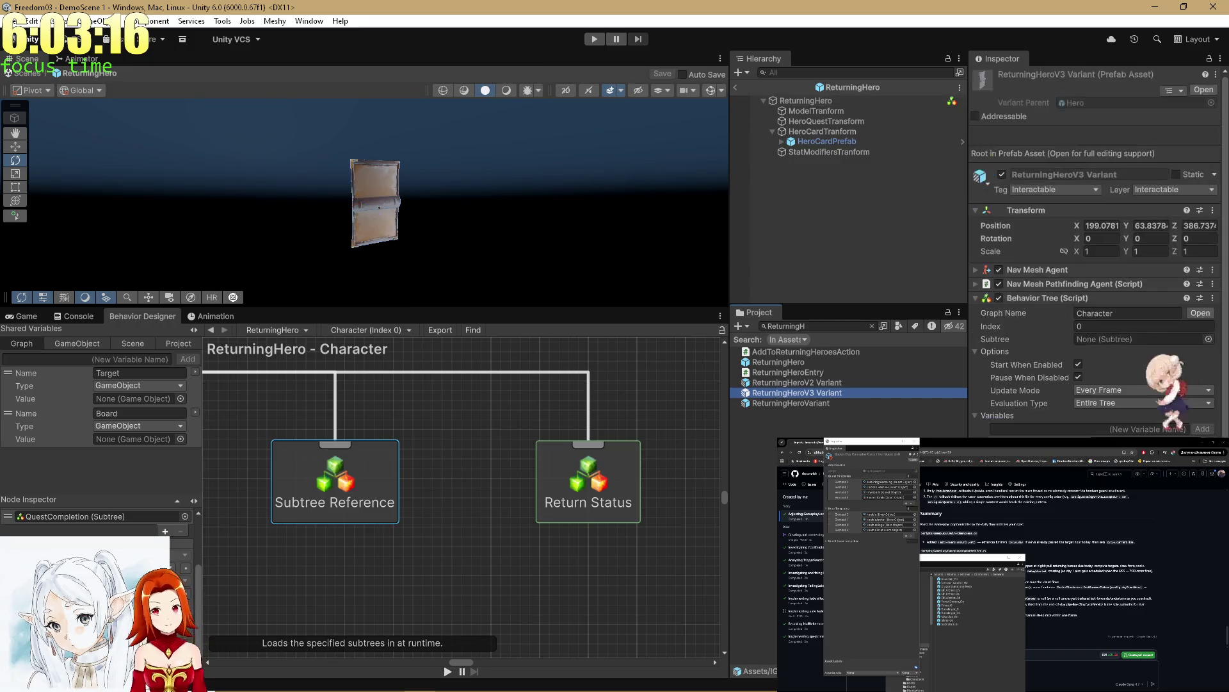
Step: Open the ReturningHeroV3 Variant prefab and select its Subtree Reference node
{"action": "double_click", "coordinate": [791, 392]}
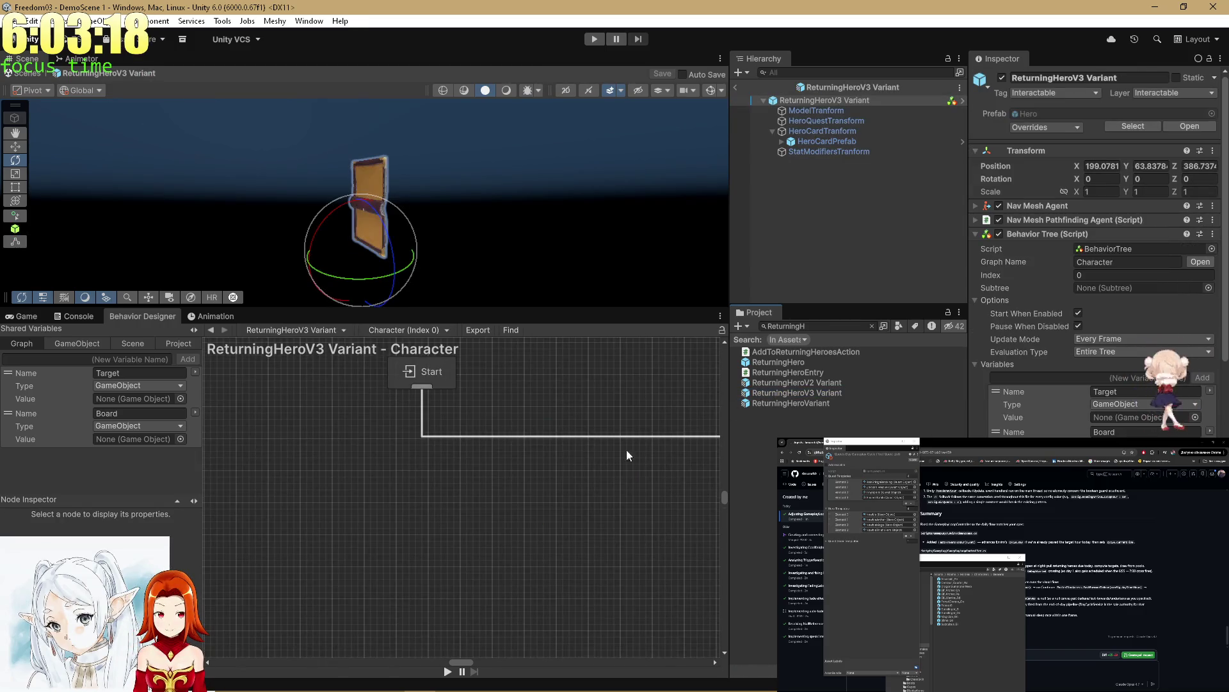
{"action": "mouse_move", "coordinate": [570, 483]}
{"action": "left_mouse_down"}
{"action": "mouse_move", "coordinate": [510, 447]}
{"action": "mouse_move", "coordinate": [351, 440]}
{"action": "left_mouse_up"}
{"action": "left_click_drag", "start_coordinate": [483, 581], "coordinate": [432, 416]}
{"action": "left_click", "coordinate": [449, 496]}
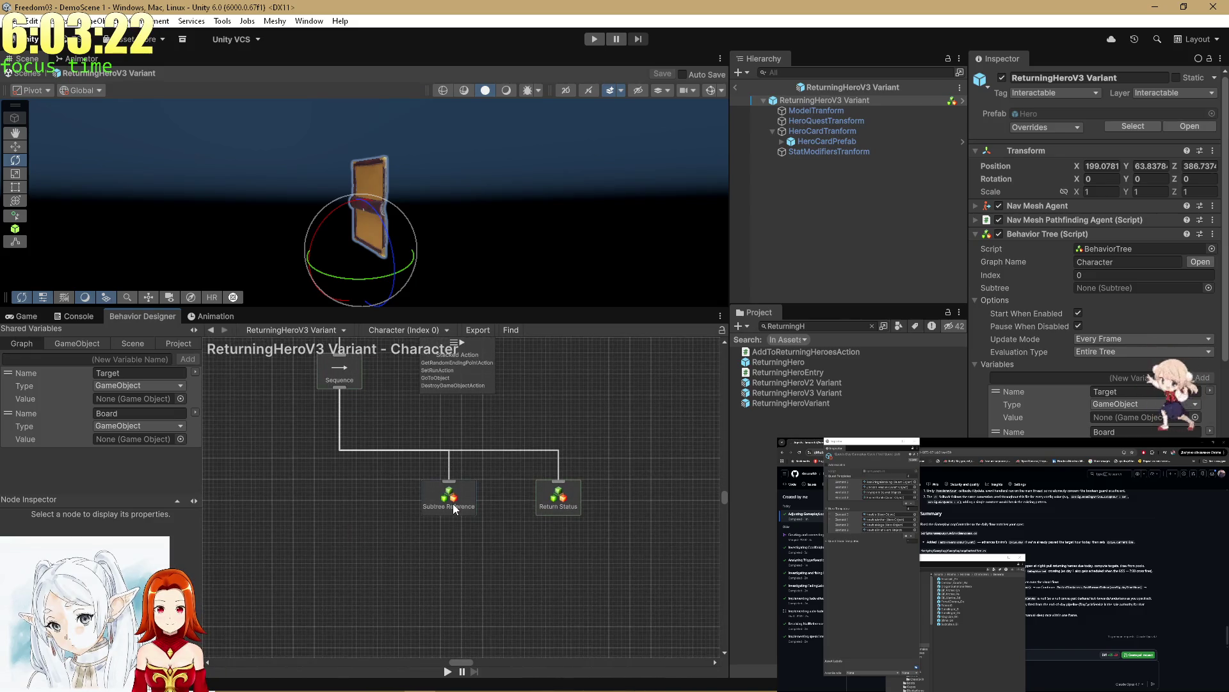
{"action": "scroll", "coordinate": [96, 522], "scroll_direction": "down", "scroll_amount": 2}
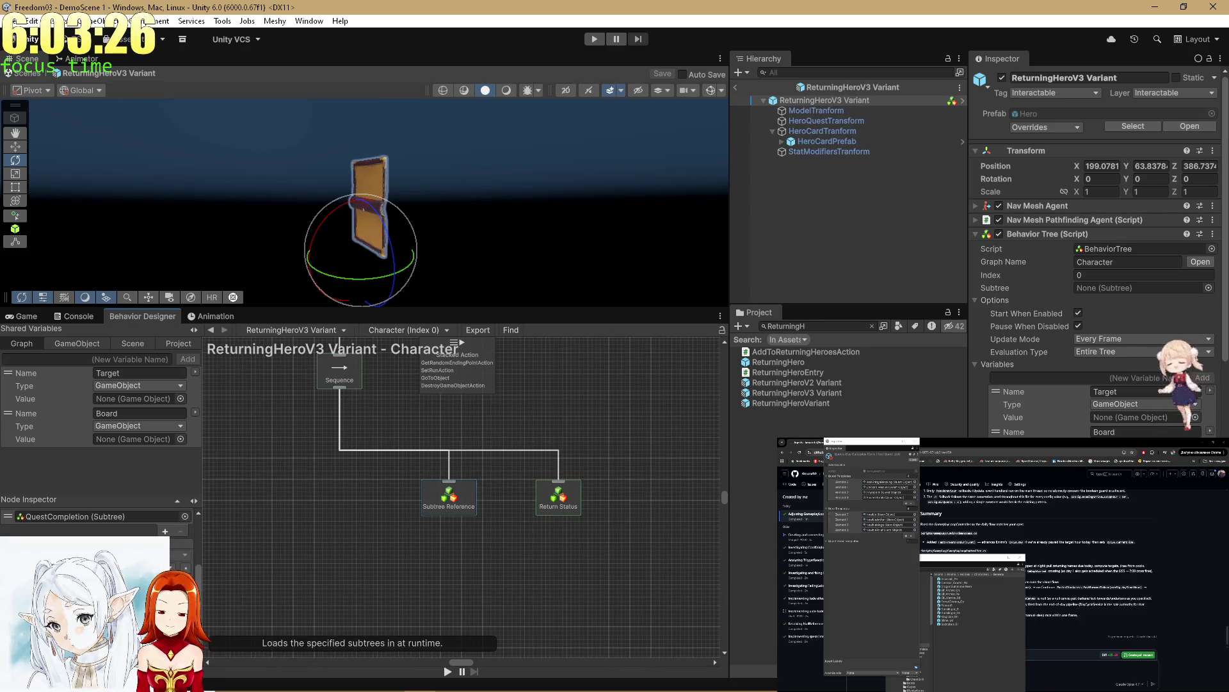
Step: Review the subtree's variable choices without changing them and recheck the node's properties
{"action": "left_click", "coordinate": [184, 554]}
{"action": "left_click", "coordinate": [249, 648]}
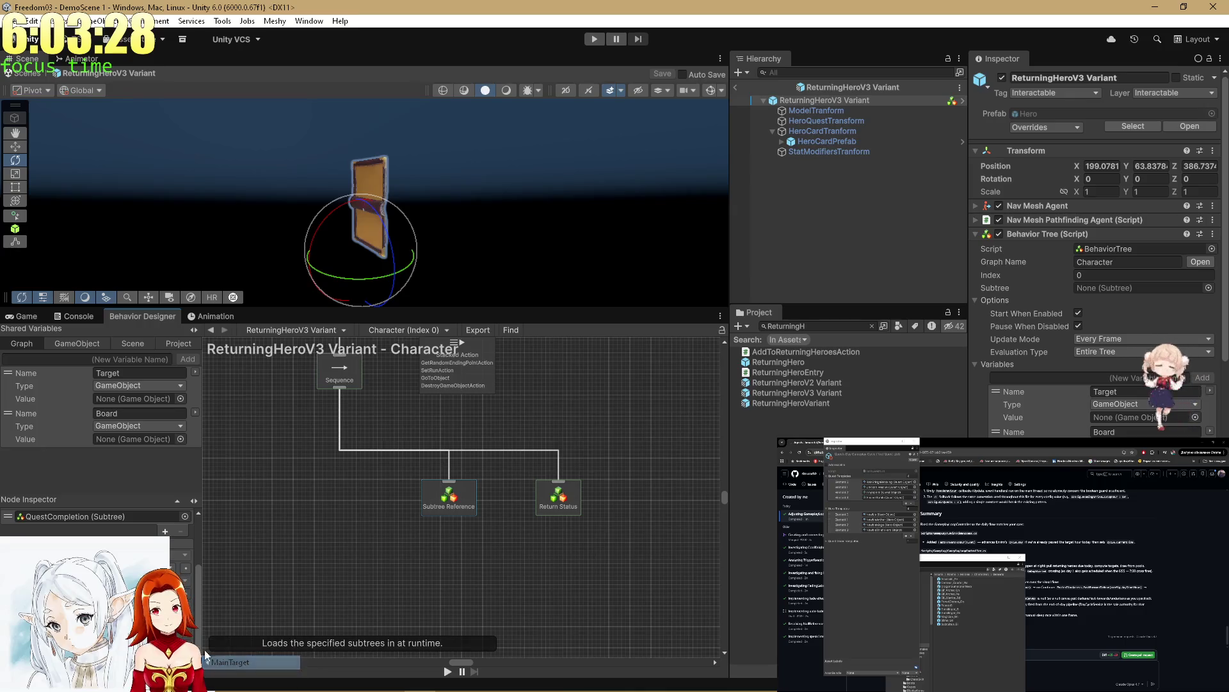
{"action": "left_click", "coordinate": [184, 554]}
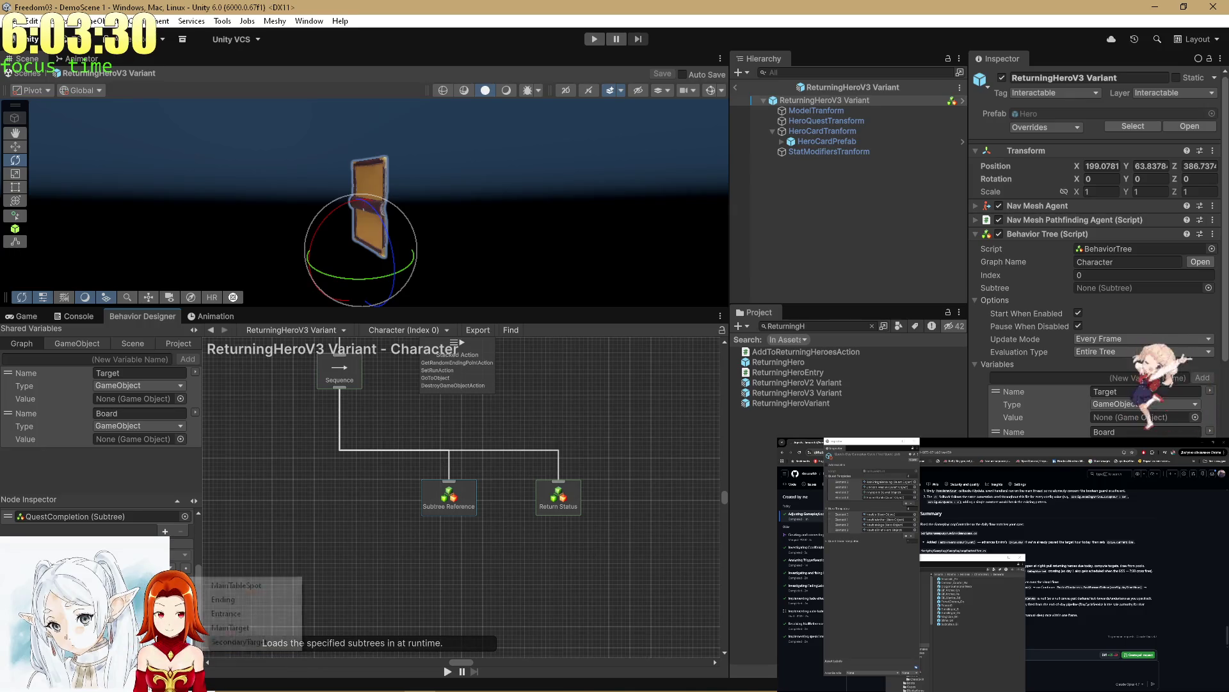
{"action": "left_click", "coordinate": [229, 618]}
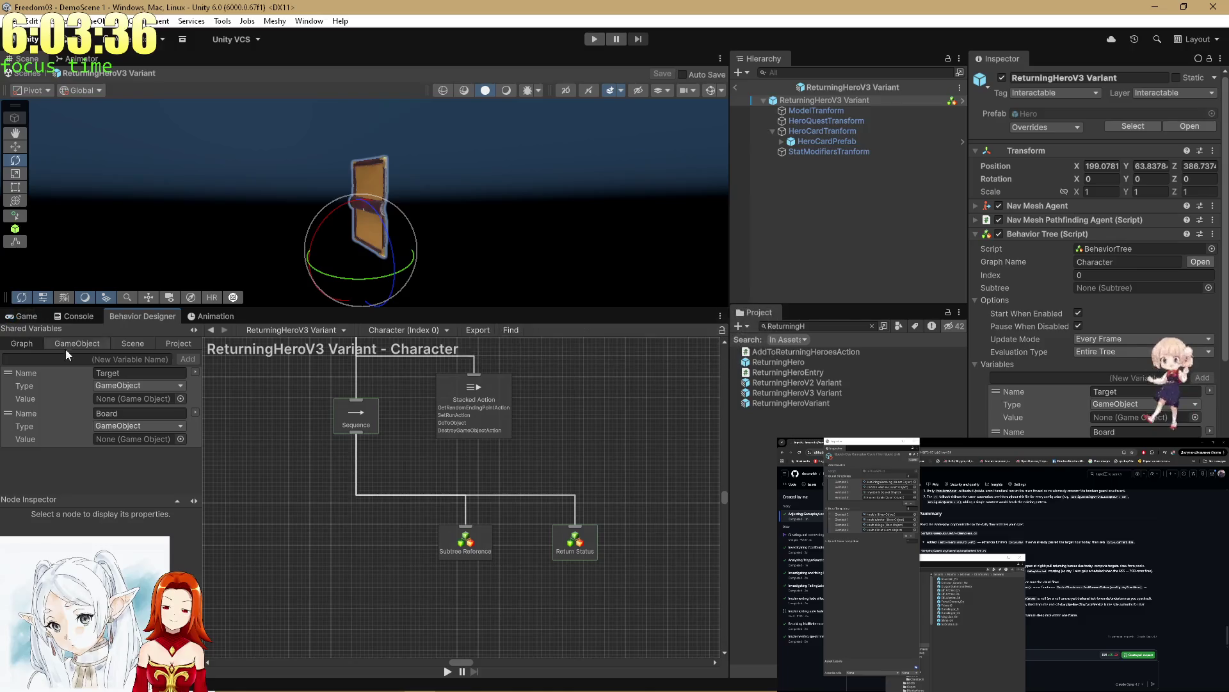
{"action": "left_click", "coordinate": [443, 544]}
{"action": "scroll", "coordinate": [96, 576], "scroll_direction": "down", "scroll_amount": 3}
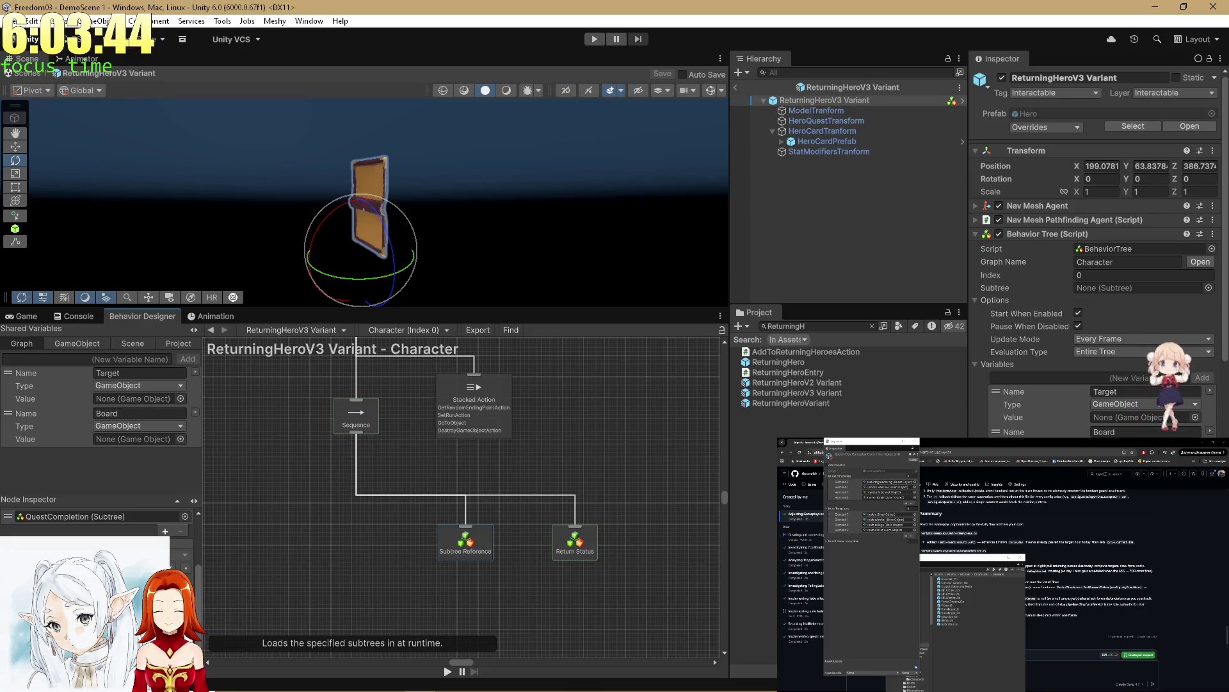
Step: Choose a shared variable for the QuestCompletion subtree, check the GameObject variables, and return to the Game view
{"action": "left_click", "coordinate": [186, 596]}
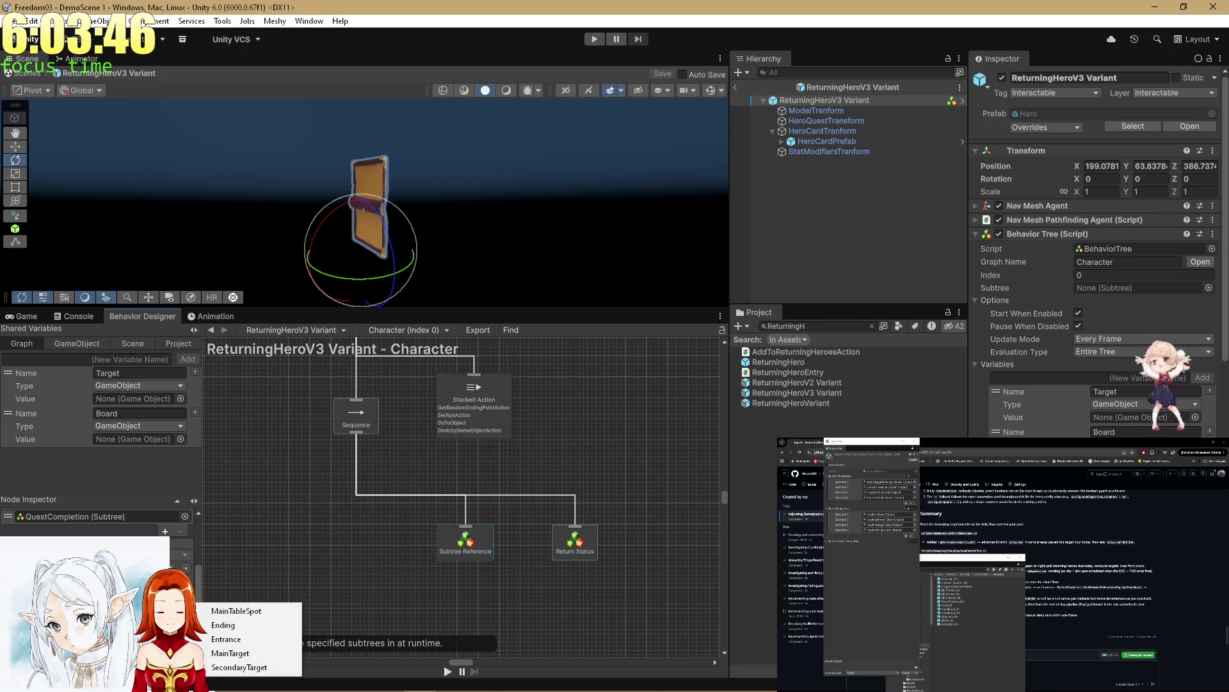
{"action": "left_click", "coordinate": [218, 614]}
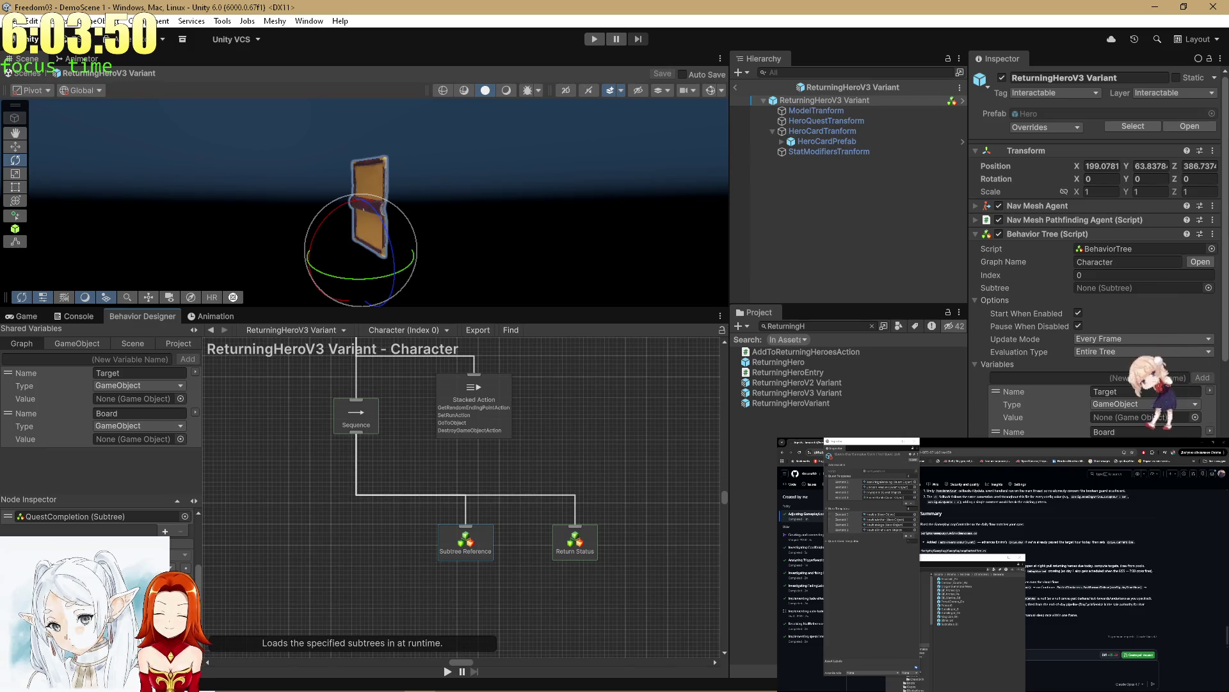
{"action": "left_click", "coordinate": [72, 345]}
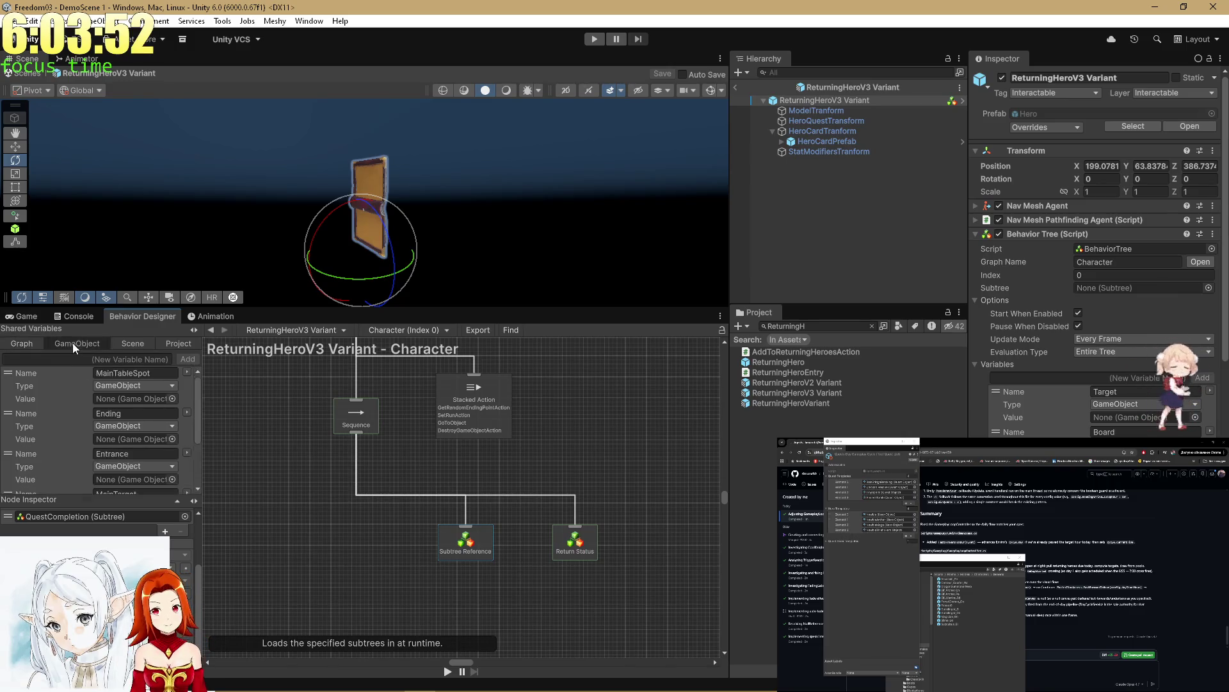
{"action": "scroll", "coordinate": [190, 464], "scroll_direction": "down", "scroll_amount": 2}
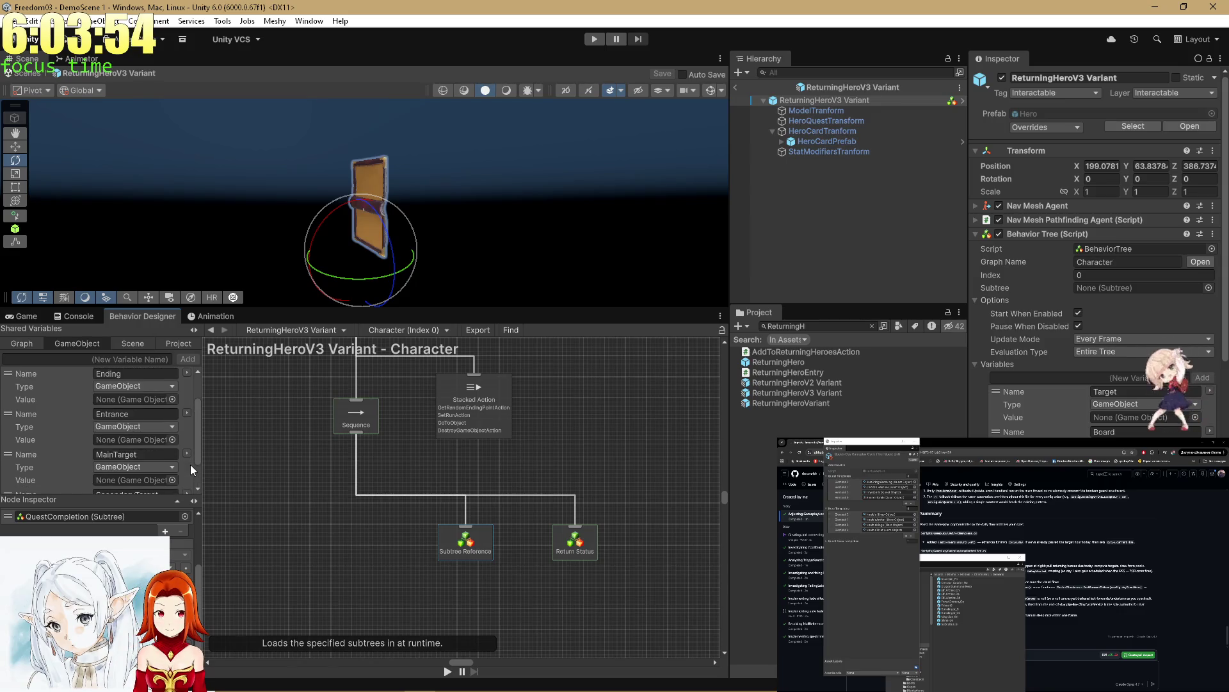
{"action": "scroll", "coordinate": [190, 463], "scroll_direction": "up", "scroll_amount": 1}
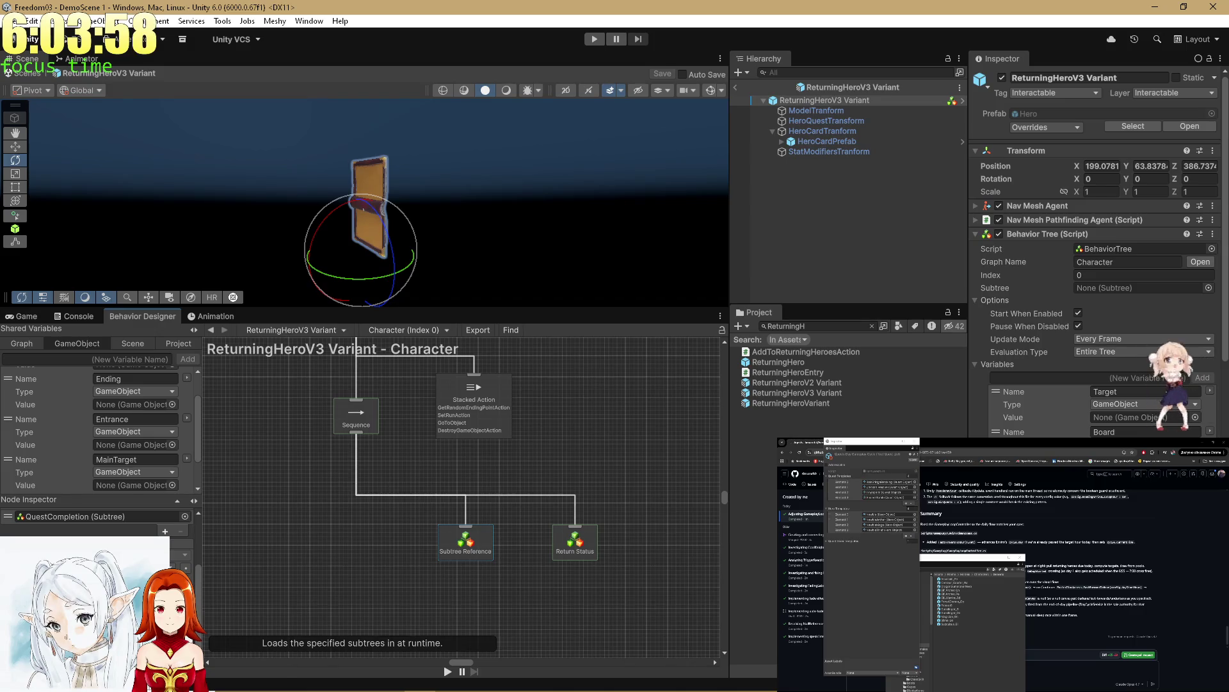
{"action": "left_click_drag", "start_coordinate": [354, 576], "coordinate": [341, 574]}
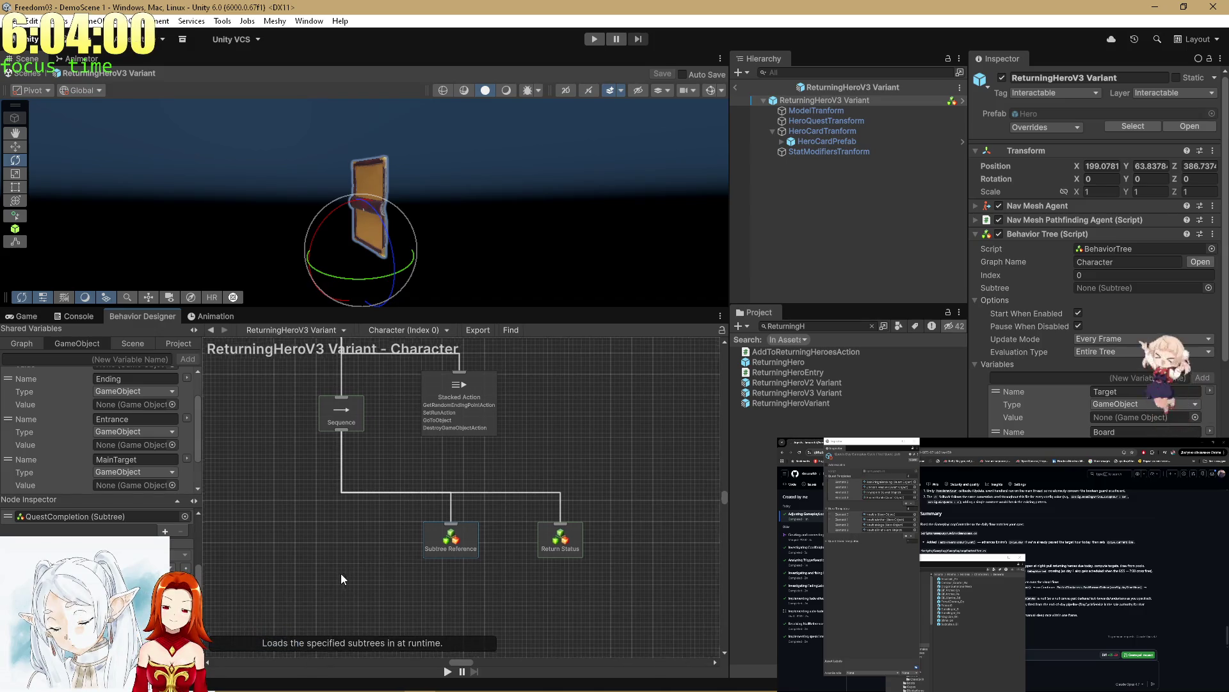
{"action": "left_click", "coordinate": [28, 317]}
{"action": "left_click", "coordinate": [788, 105]}
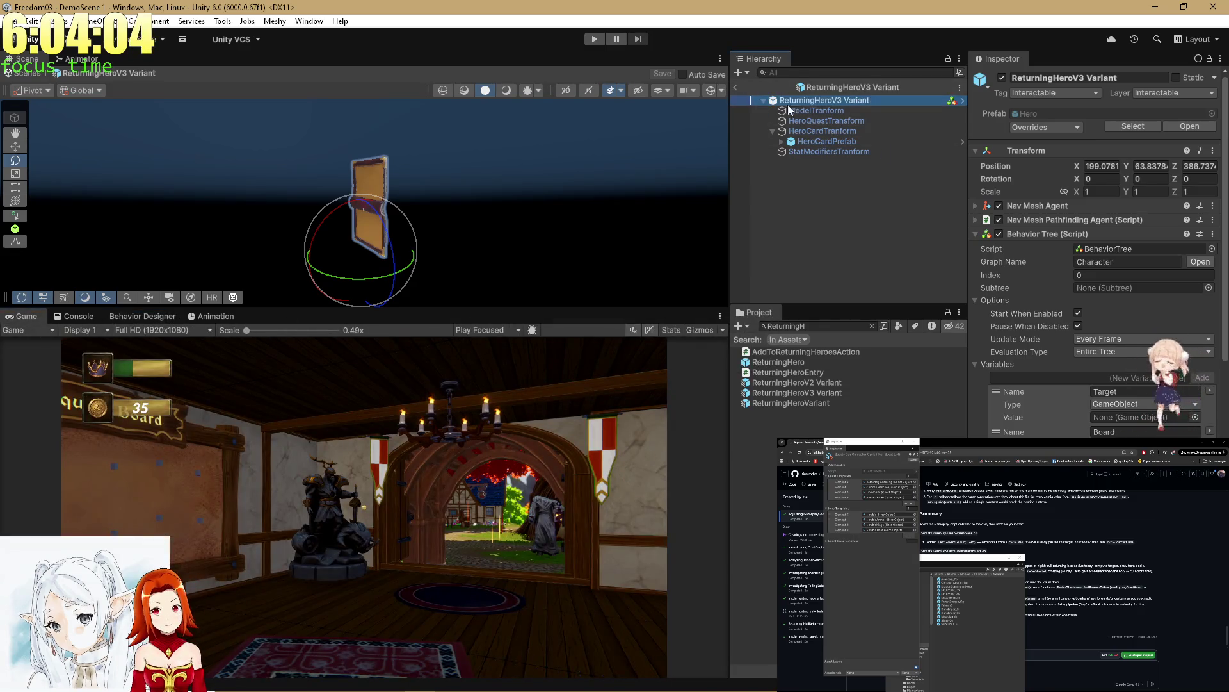
Step: Leave prefab mode and enable the Testing Day script on the Testing object
{"action": "left_click", "coordinate": [735, 87]}
{"action": "left_click", "coordinate": [852, 72]}
{"action": "type", "text": "Test"}
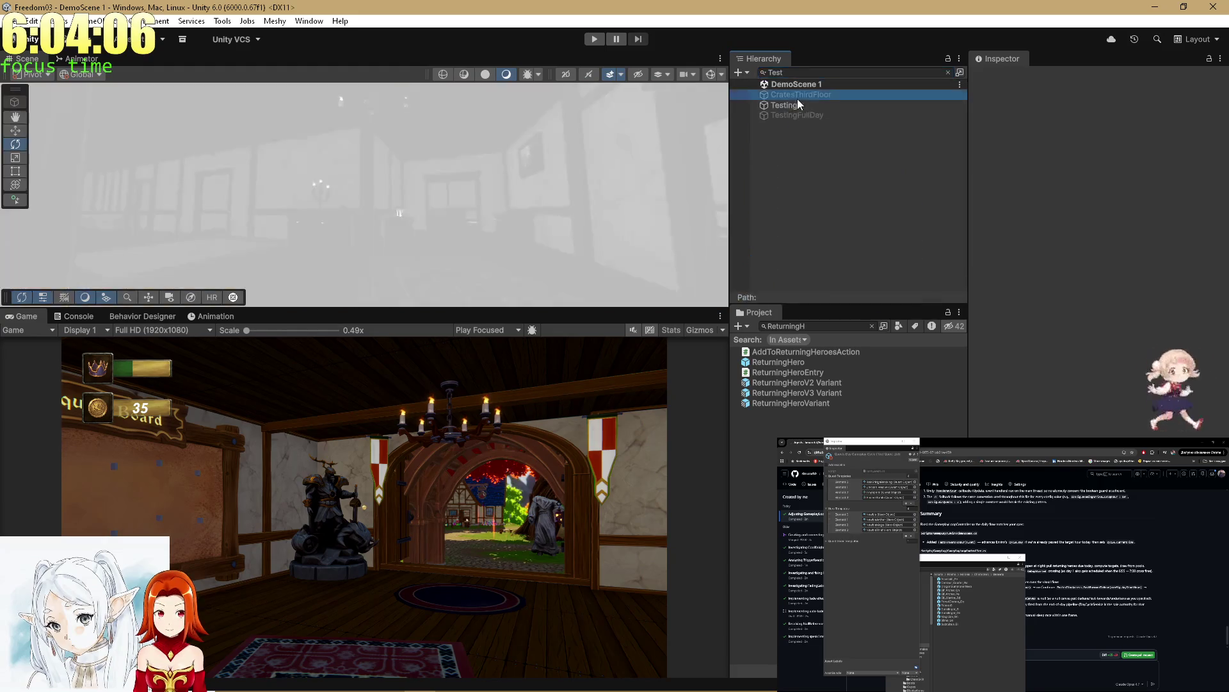
{"action": "left_click", "coordinate": [792, 106]}
{"action": "left_click", "coordinate": [999, 173]}
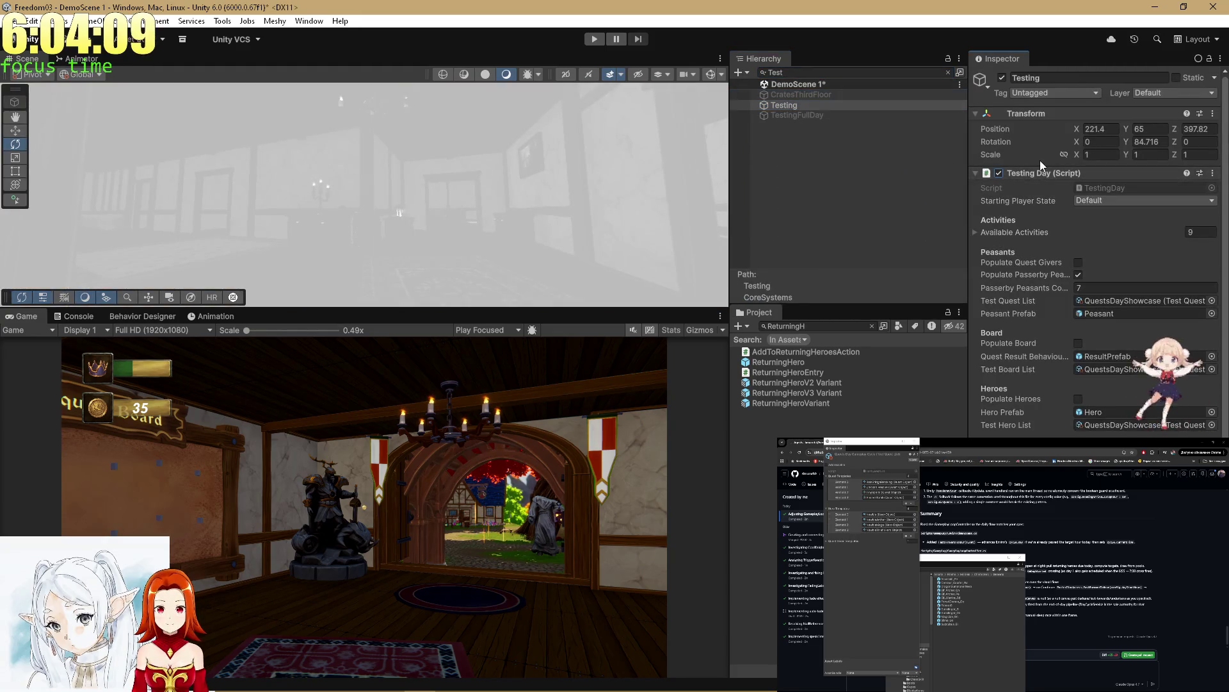
Step: Clear the hierarchy search, start play mode, and review pull request #214's changes in the browser
{"action": "left_click", "coordinate": [948, 72]}
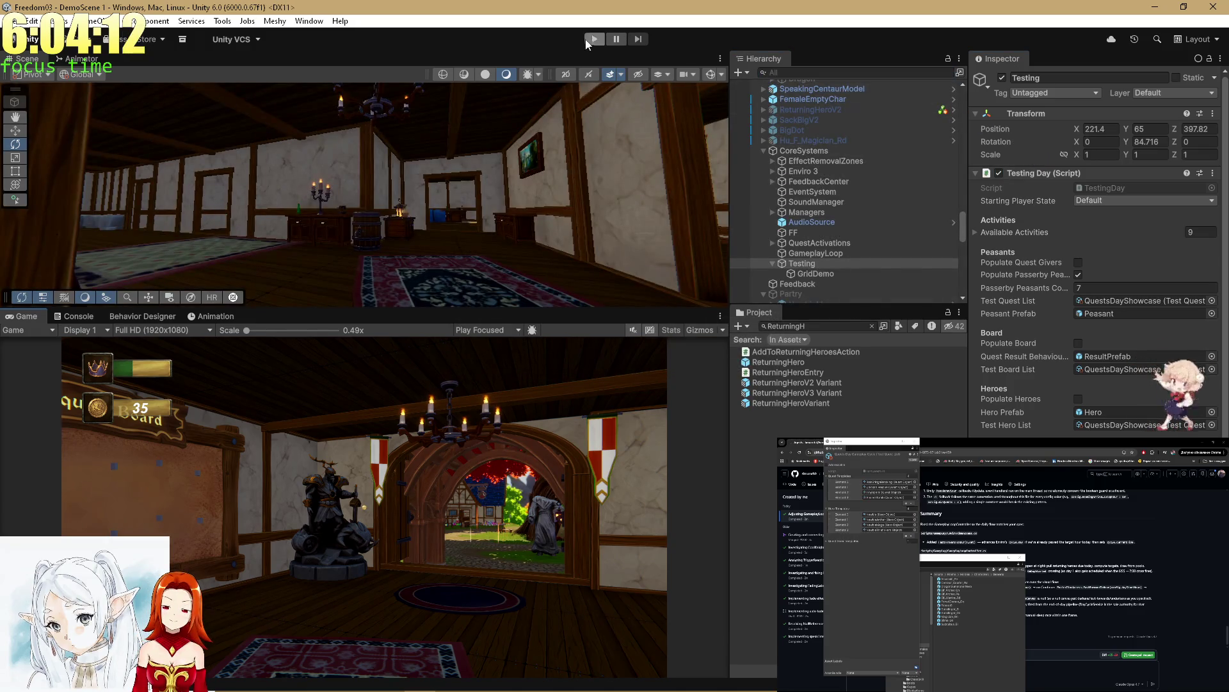
{"action": "left_click", "coordinate": [593, 40]}
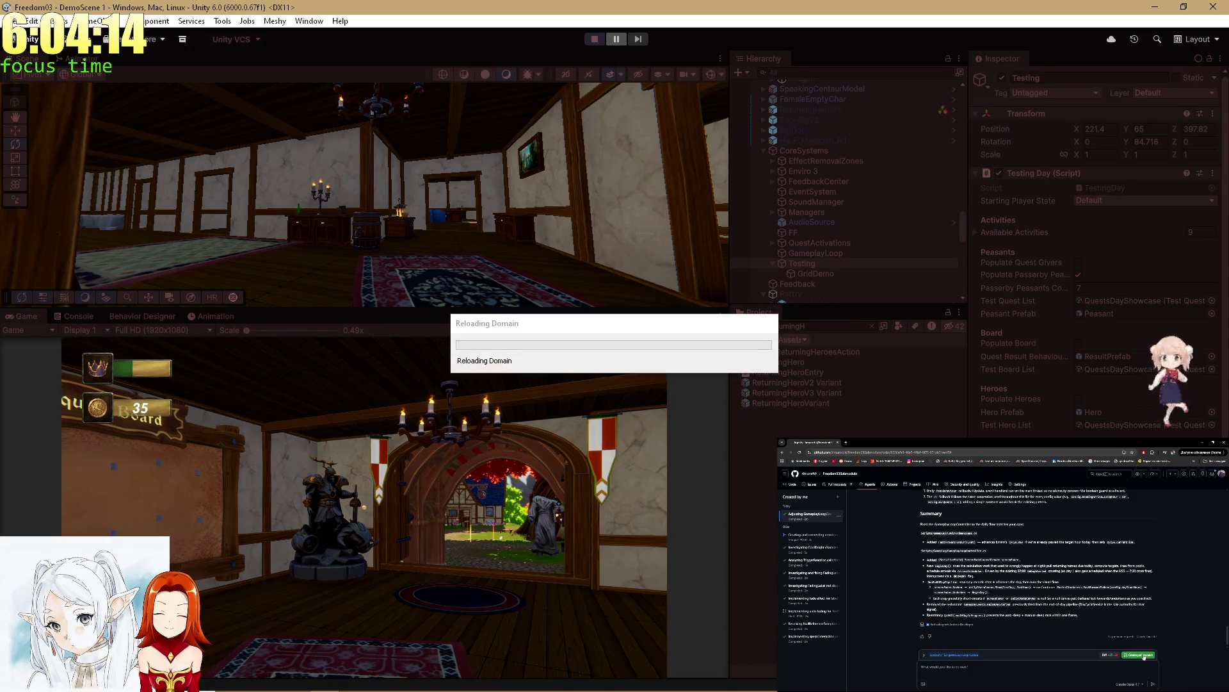
{"action": "left_click", "coordinate": [1102, 649]}
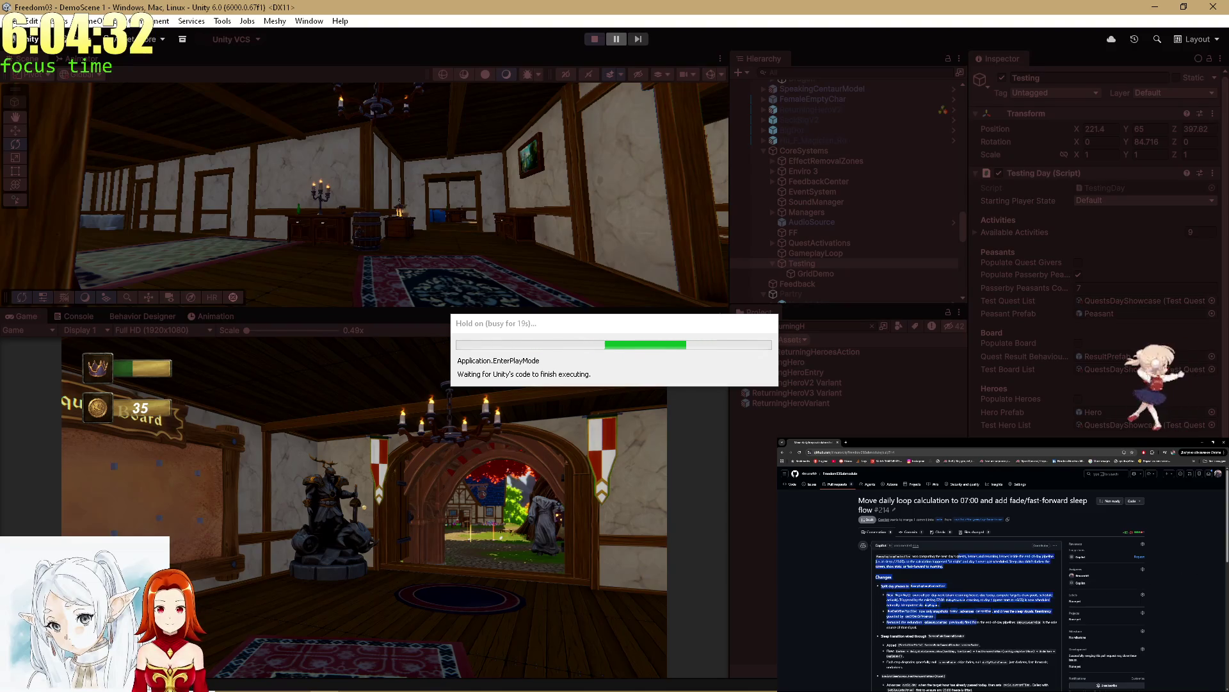
{"action": "left_click_drag", "start_coordinate": [960, 641], "coordinate": [943, 563]}
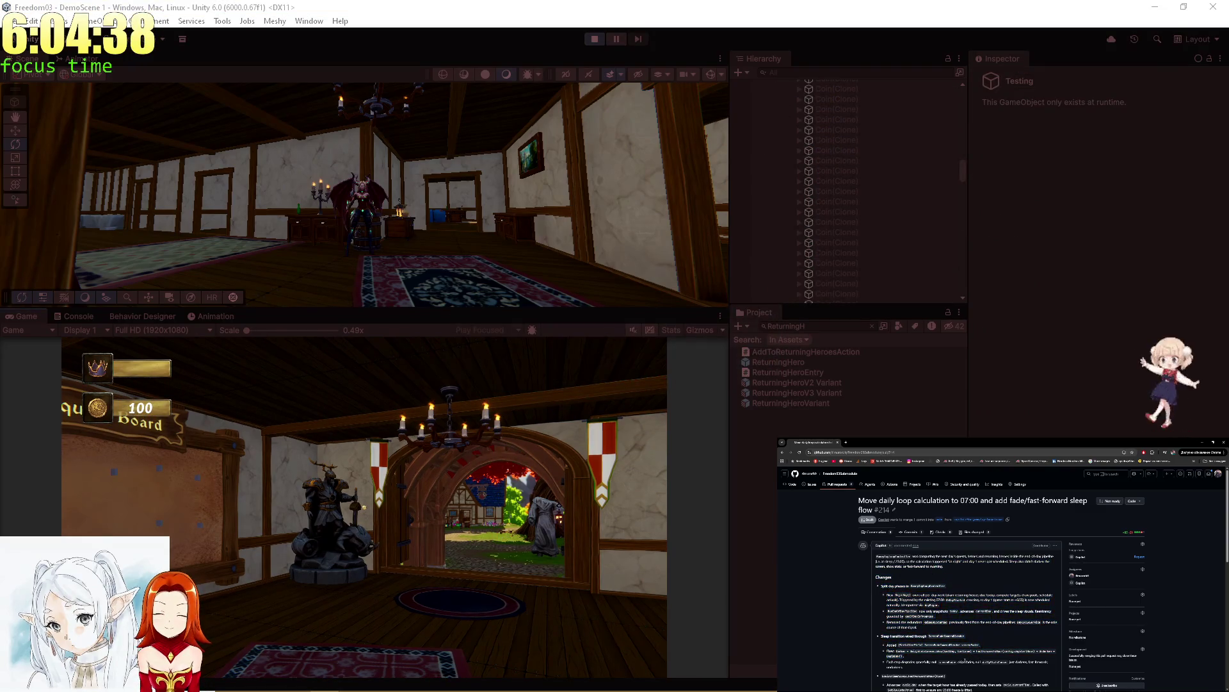
Step: Read the pull request notes, highlighting the lines about the sleep transition
{"action": "left_click", "coordinate": [919, 594]}
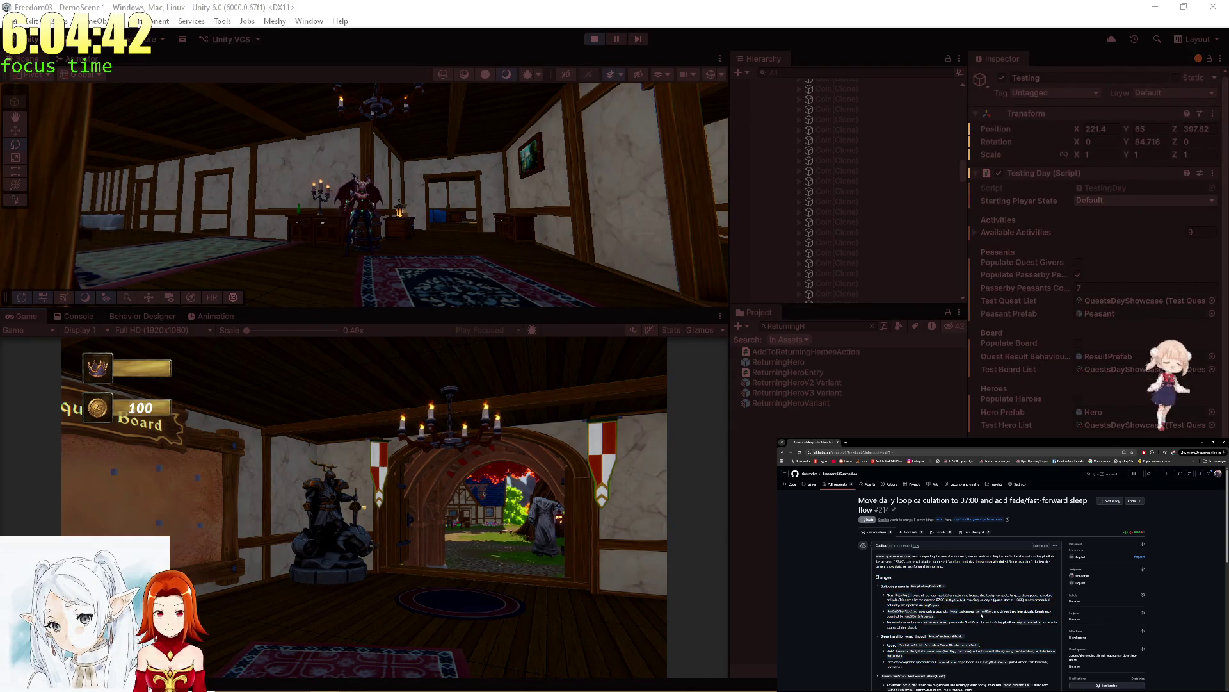
{"action": "mouse_move", "coordinate": [887, 595]}
{"action": "left_mouse_down"}
{"action": "mouse_move", "coordinate": [941, 620]}
{"action": "mouse_move", "coordinate": [943, 637]}
{"action": "left_mouse_up"}
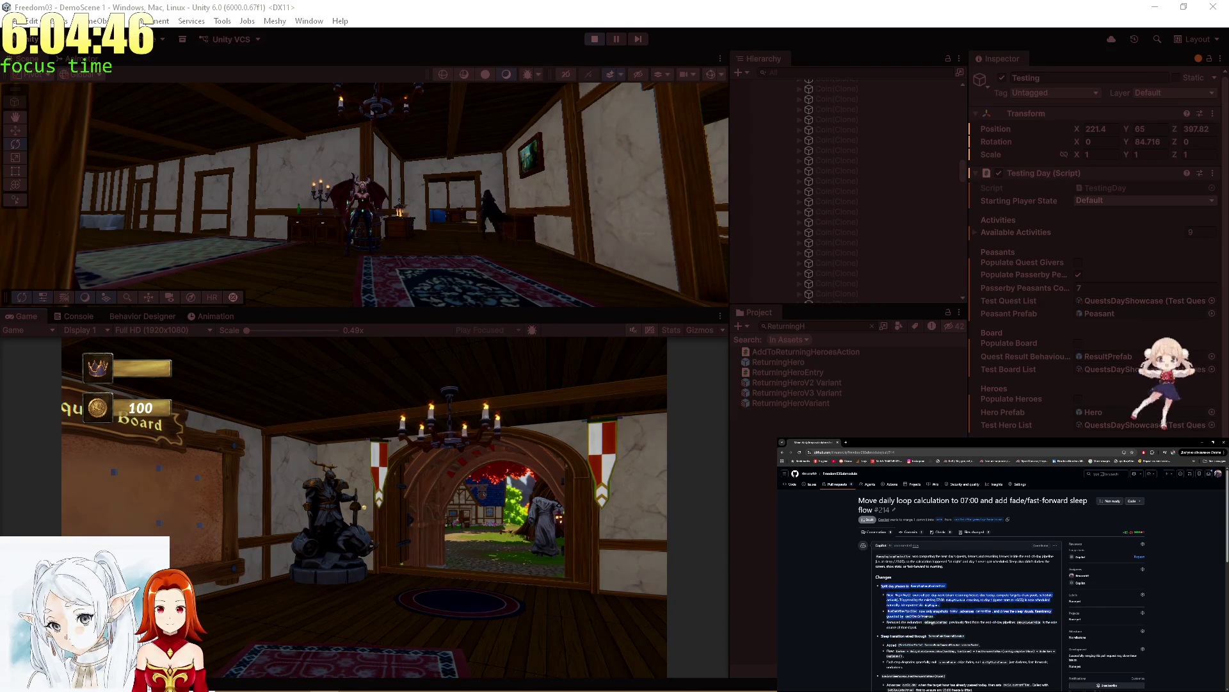
{"action": "left_click", "coordinate": [945, 640]}
{"action": "left_click_drag", "start_coordinate": [887, 593], "coordinate": [941, 629]}
{"action": "left_click", "coordinate": [941, 630]}
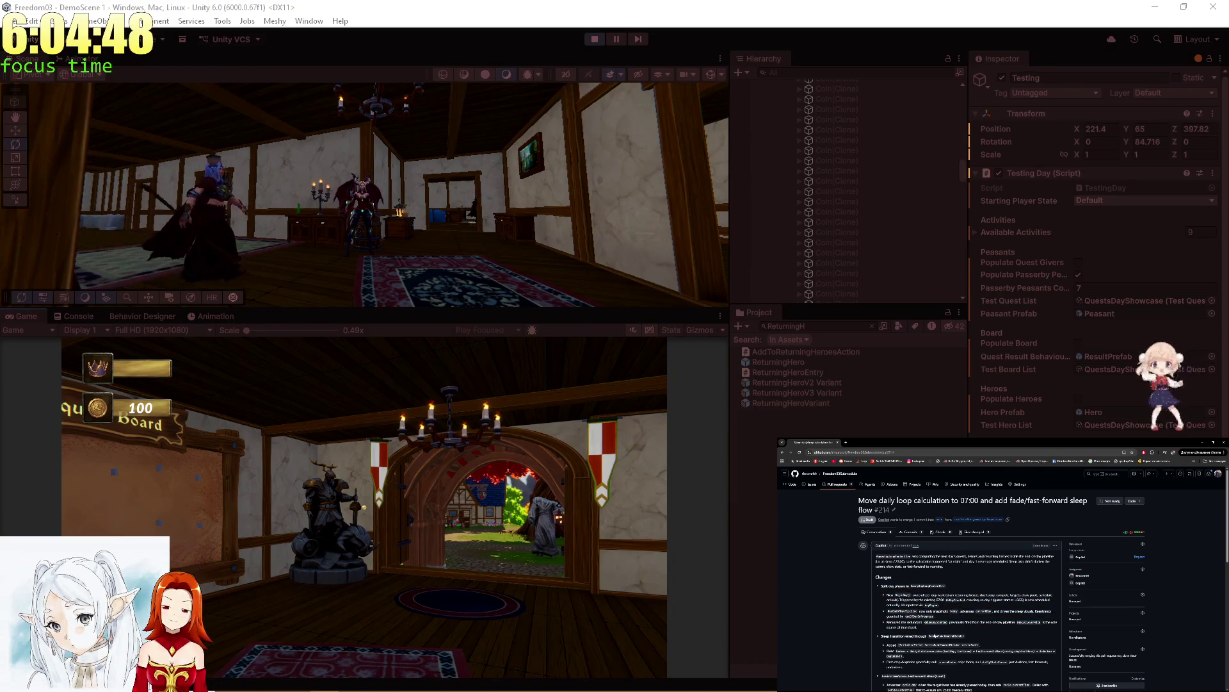
{"action": "left_click_drag", "start_coordinate": [887, 593], "coordinate": [941, 629]}
{"action": "left_click", "coordinate": [941, 631]}
{"action": "left_click_drag", "start_coordinate": [887, 593], "coordinate": [961, 637]}
{"action": "left_click", "coordinate": [930, 635]}
{"action": "left_click", "coordinate": [934, 651]}
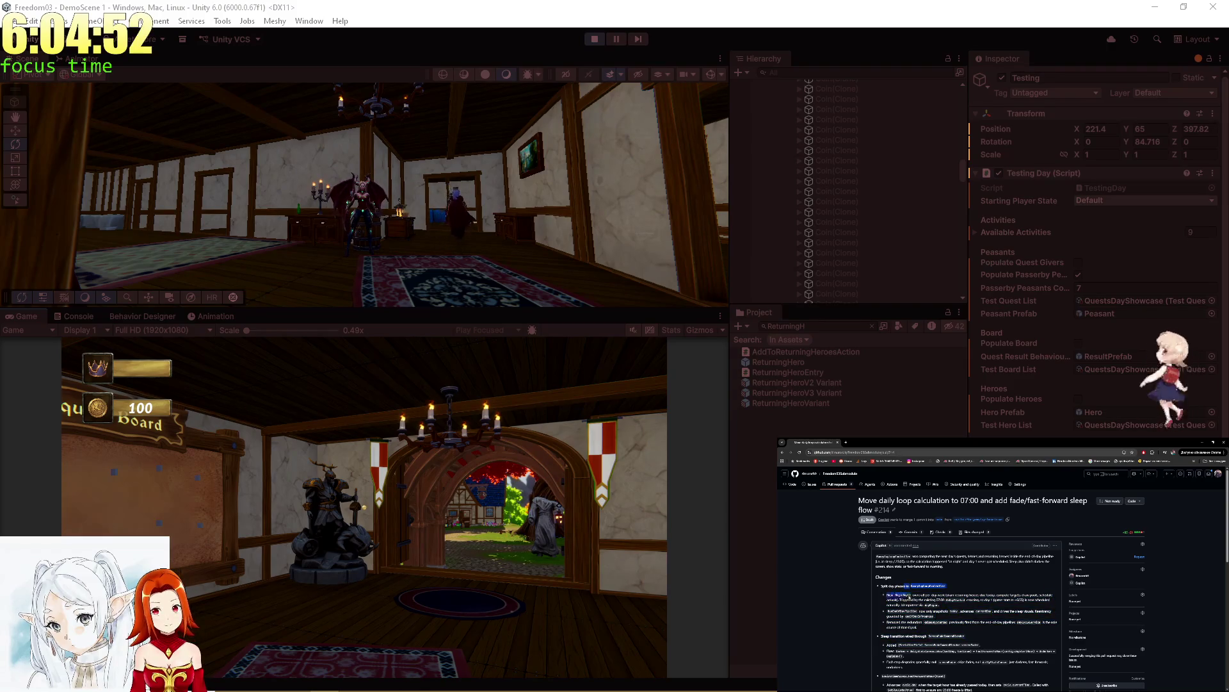
Step: Skim the rest of the pull request description, then maximize the running Game view
{"action": "left_click_drag", "start_coordinate": [909, 596], "coordinate": [960, 630]}
{"action": "left_click", "coordinate": [935, 636]}
{"action": "scroll", "coordinate": [937, 610], "scroll_direction": "down", "scroll_amount": 4}
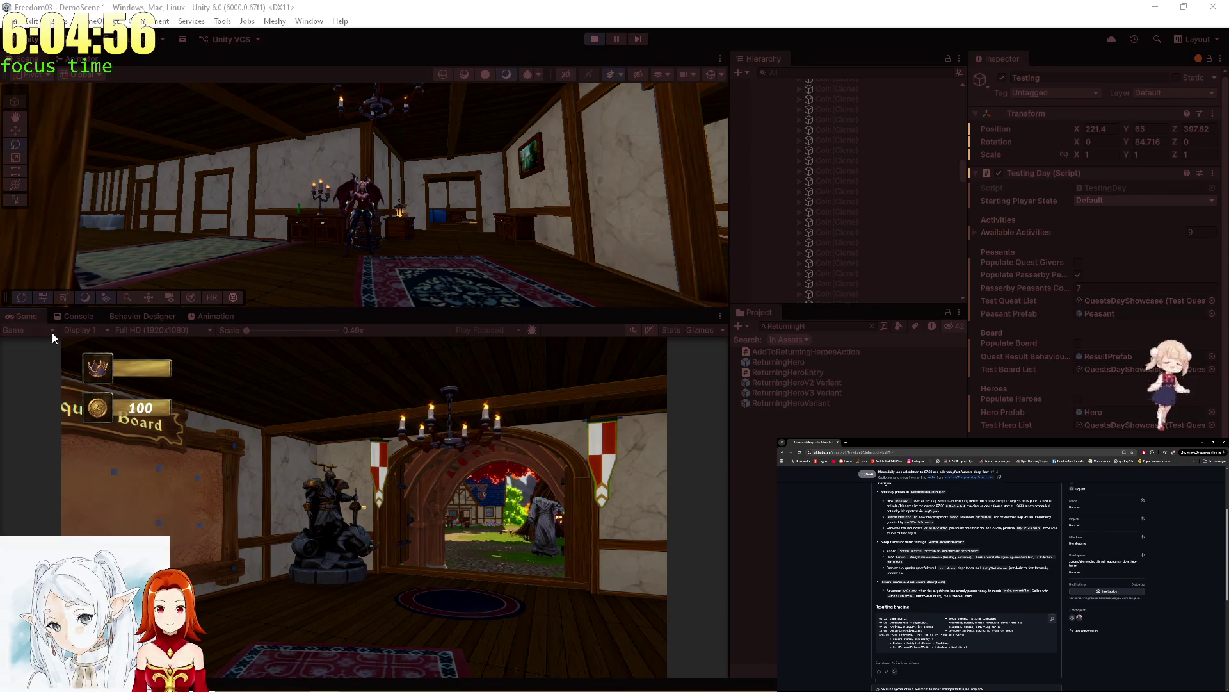
{"action": "double_click", "coordinate": [37, 314]}
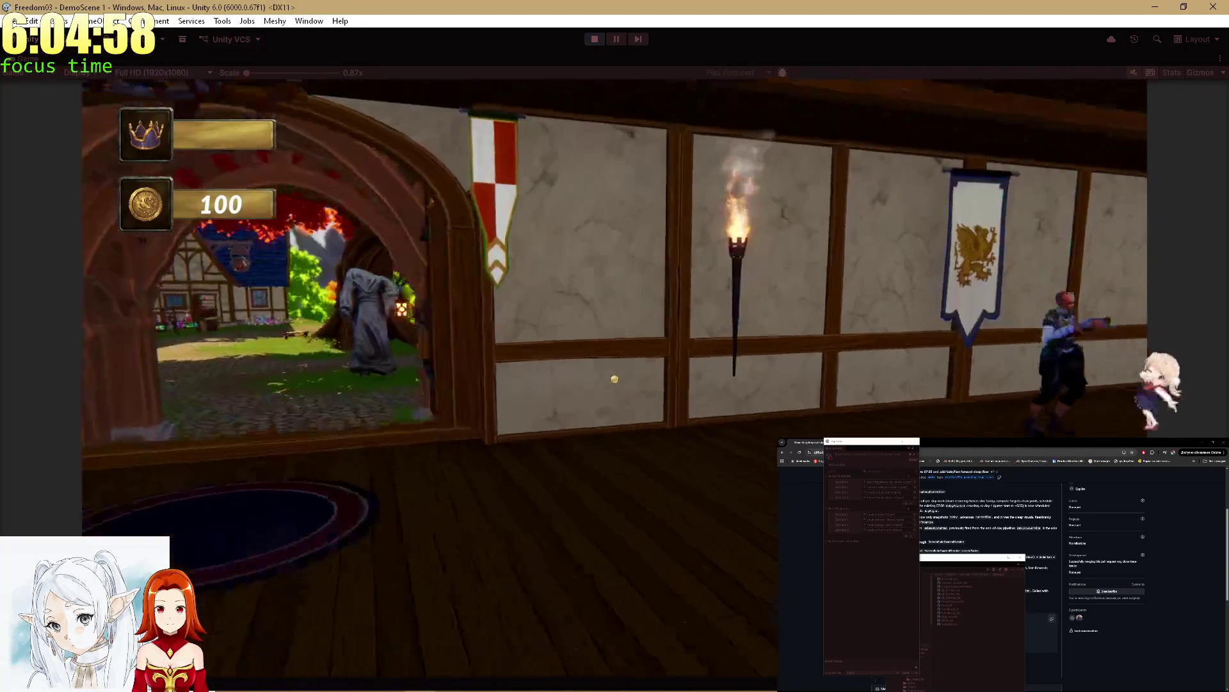
Step: Walk the hero out the tavern doorway into the village, then restore the full editor layout
{"action": "key", "text": "w"}
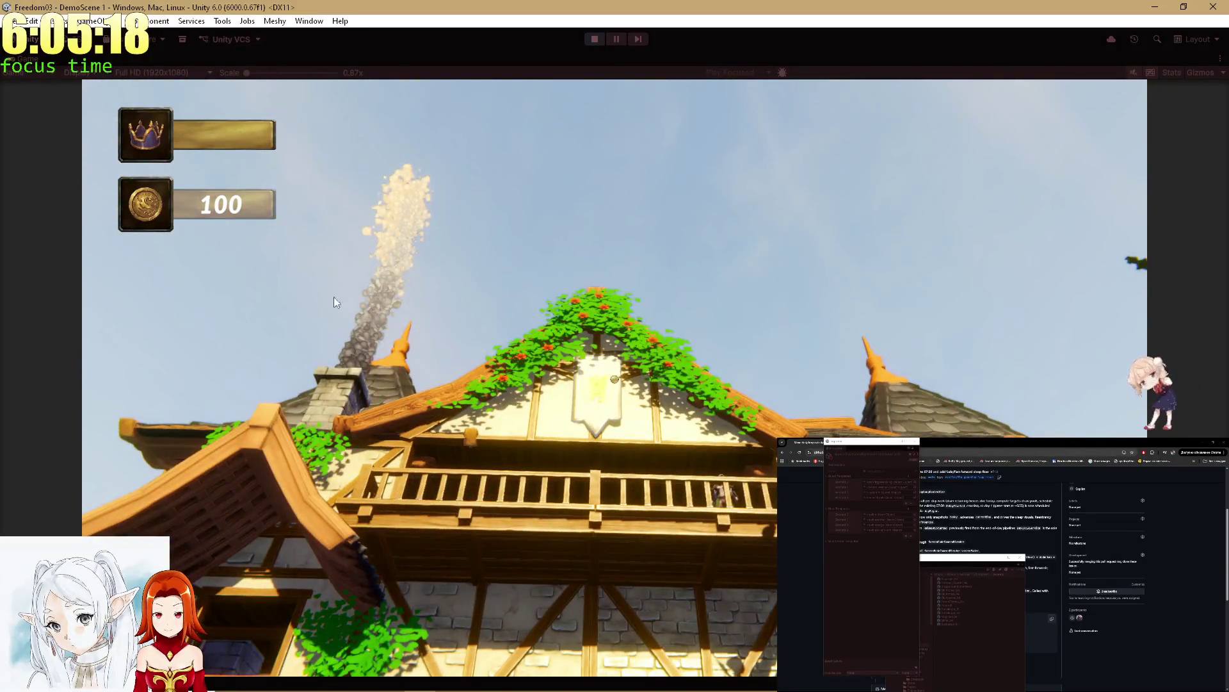
{"action": "key", "text": "shift+space"}
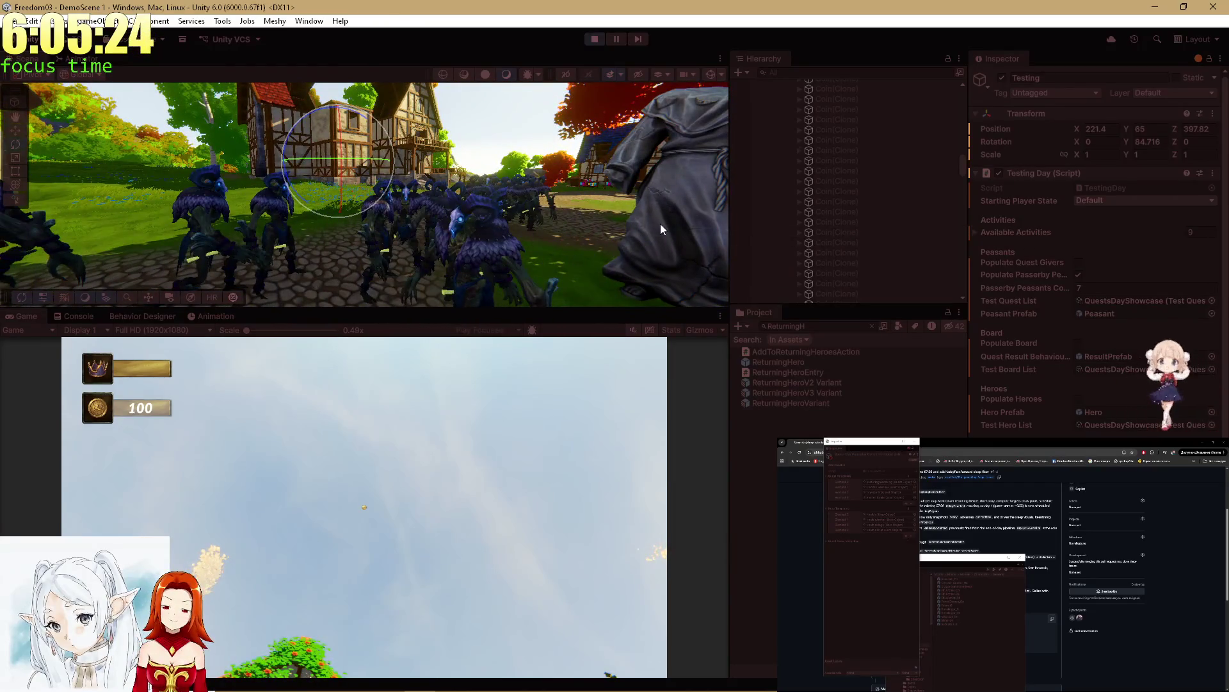
Step: Select the village Landscape and a forest demon's cape, then view the hero's behavior tree
{"action": "left_click", "coordinate": [661, 229]}
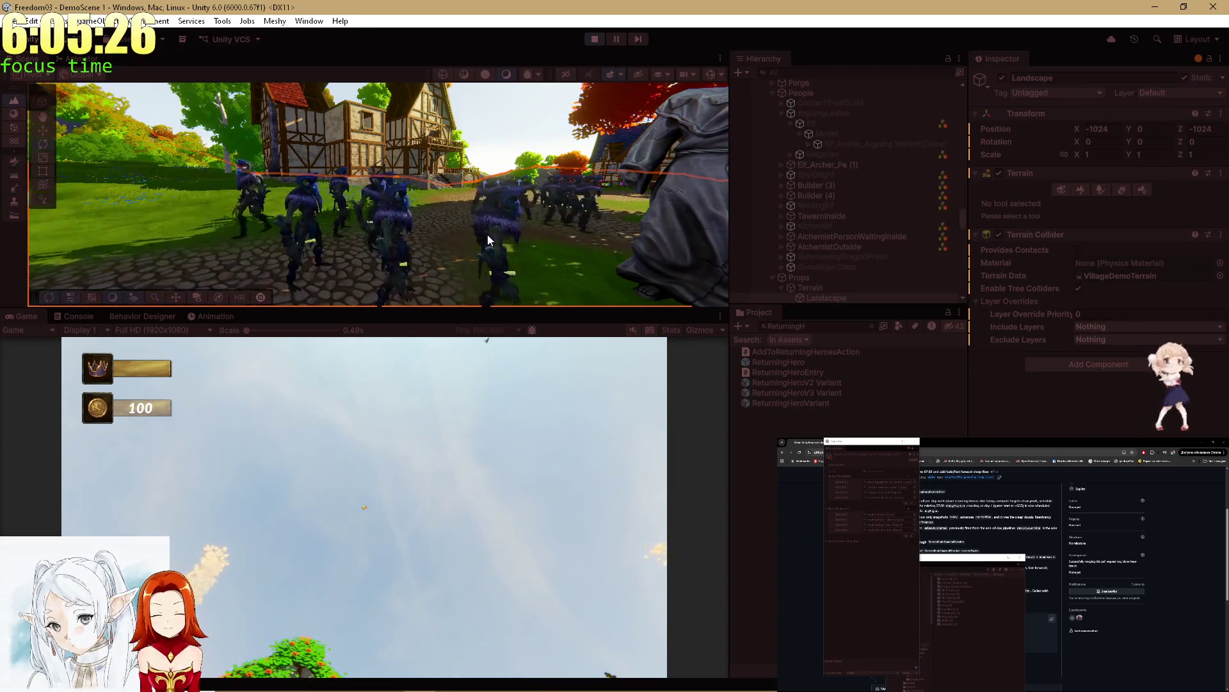
{"action": "left_click", "coordinate": [553, 240]}
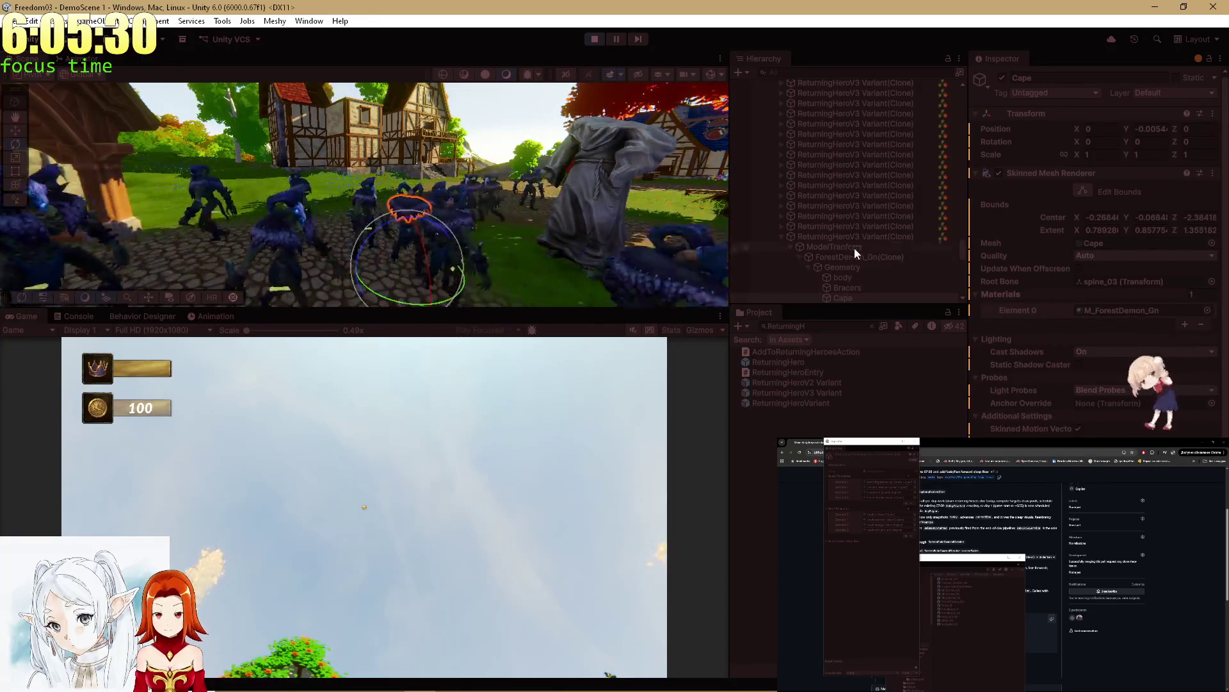
{"action": "left_click", "coordinate": [146, 316]}
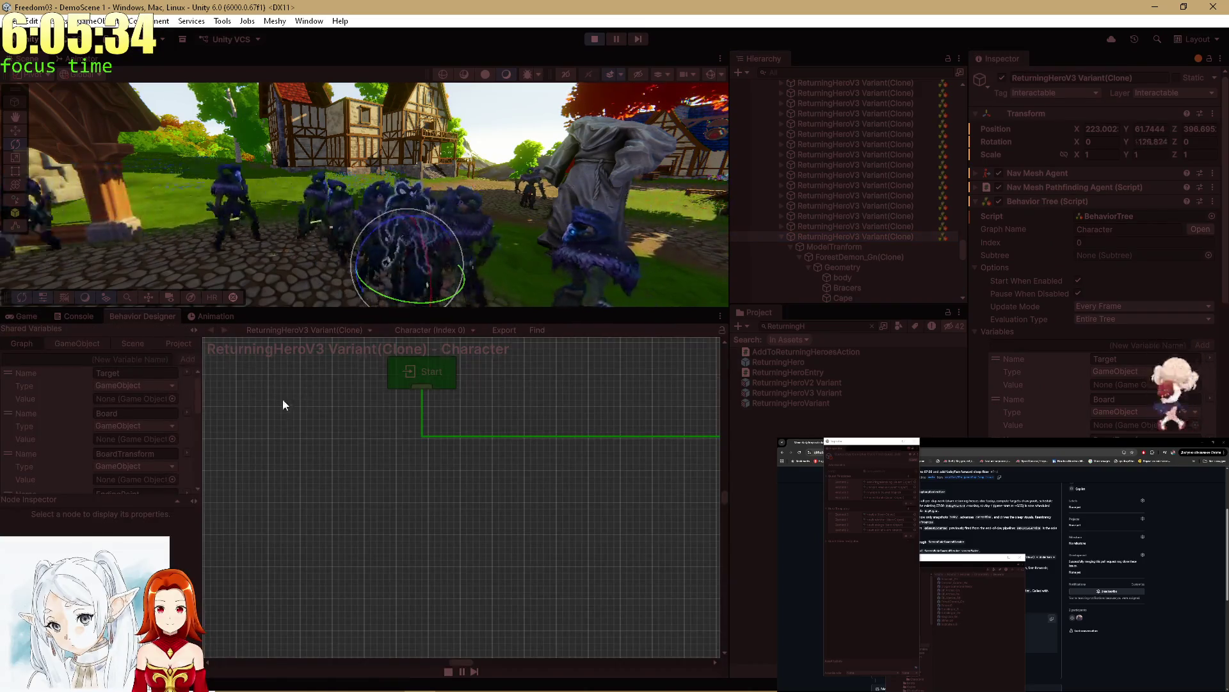
{"action": "scroll", "coordinate": [606, 579], "scroll_direction": "up", "scroll_amount": 5}
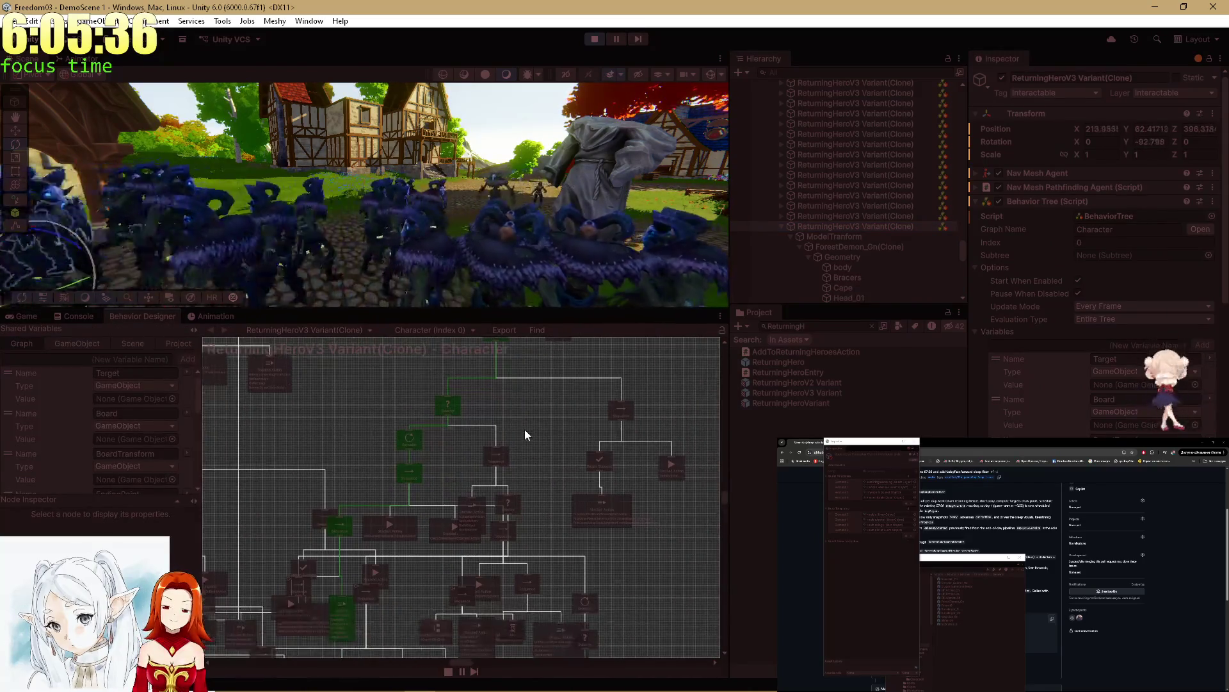
{"action": "scroll", "coordinate": [382, 412], "scroll_direction": "down", "scroll_amount": 2}
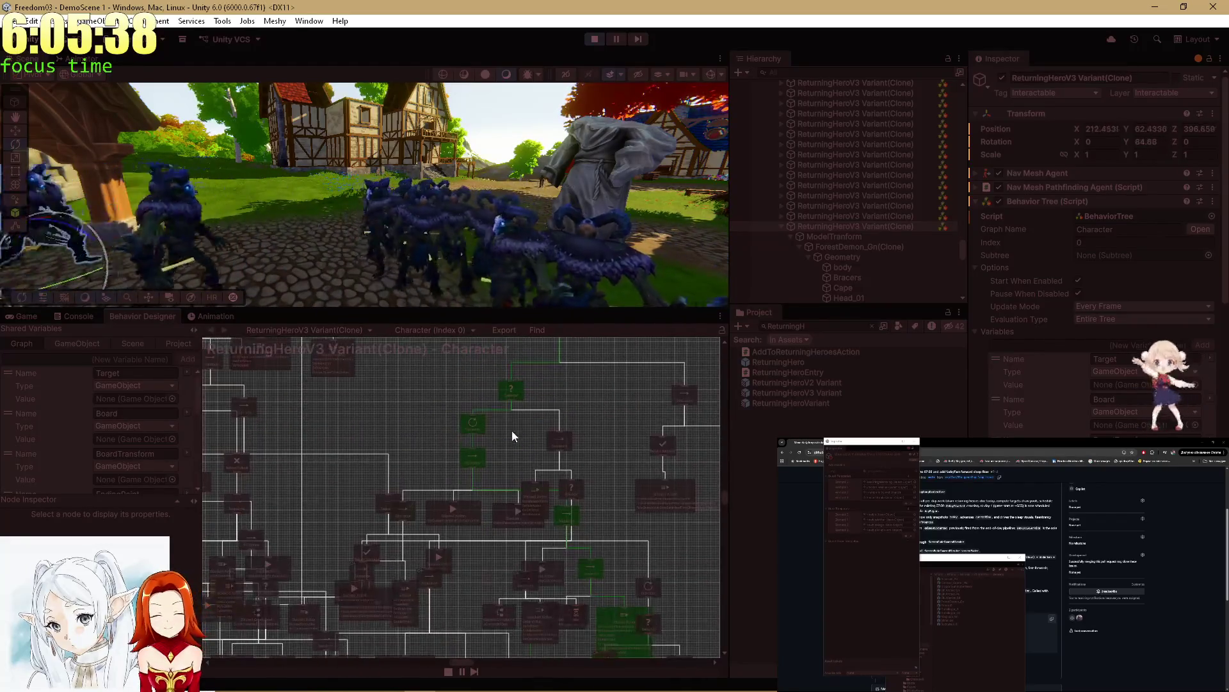
Step: Open the ReturningHeroV3 Variant prefab asset from the Project panel
{"action": "left_click", "coordinate": [77, 344]}
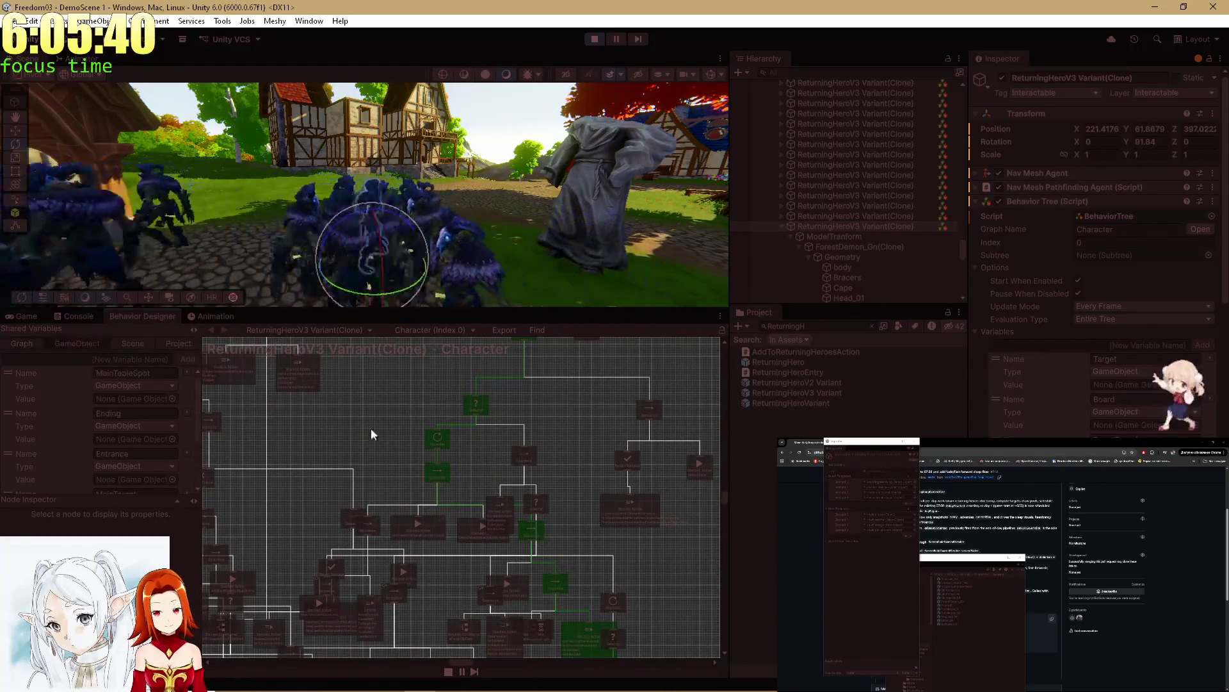
{"action": "scroll", "coordinate": [424, 357], "scroll_direction": "down", "scroll_amount": 3}
{"action": "scroll", "coordinate": [513, 458], "scroll_direction": "up", "scroll_amount": 5}
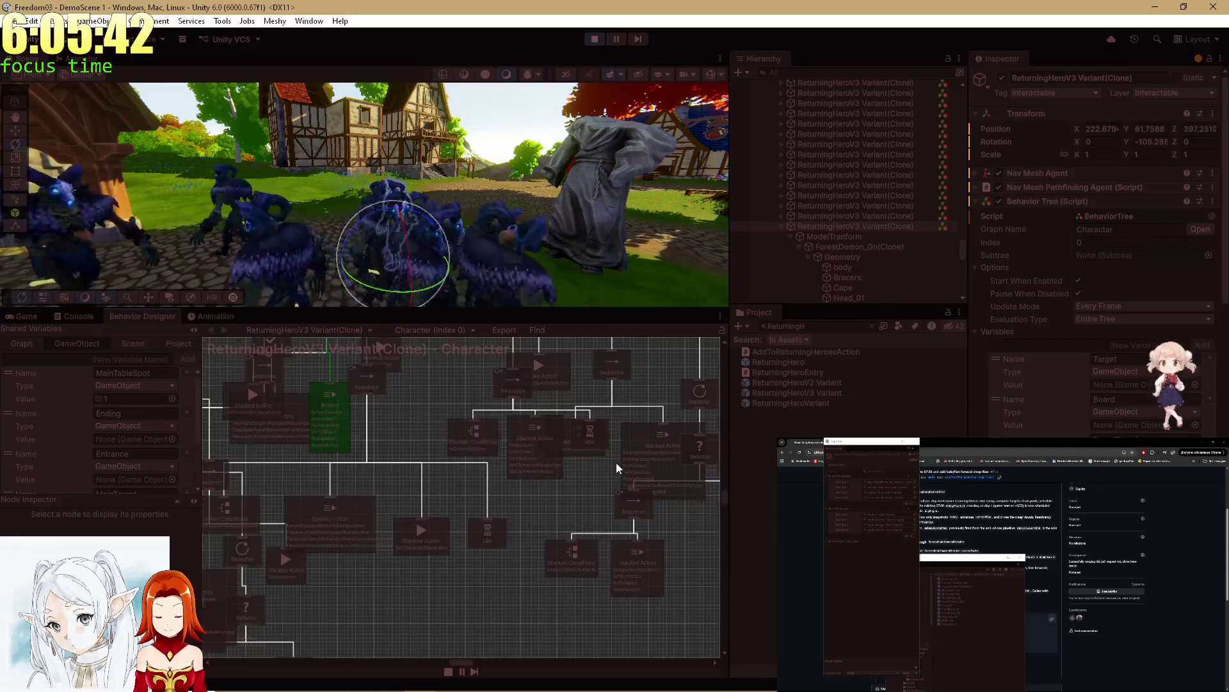
{"action": "scroll", "coordinate": [616, 468], "scroll_direction": "up", "scroll_amount": 1}
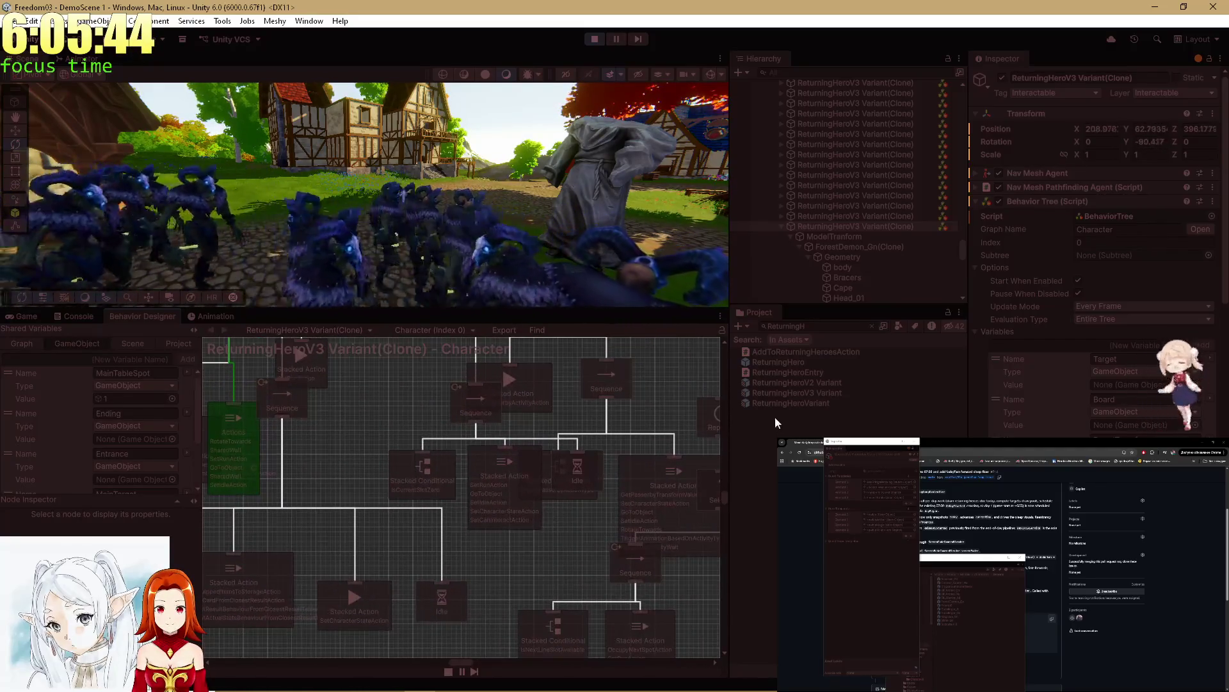
{"action": "left_click", "coordinate": [787, 394]}
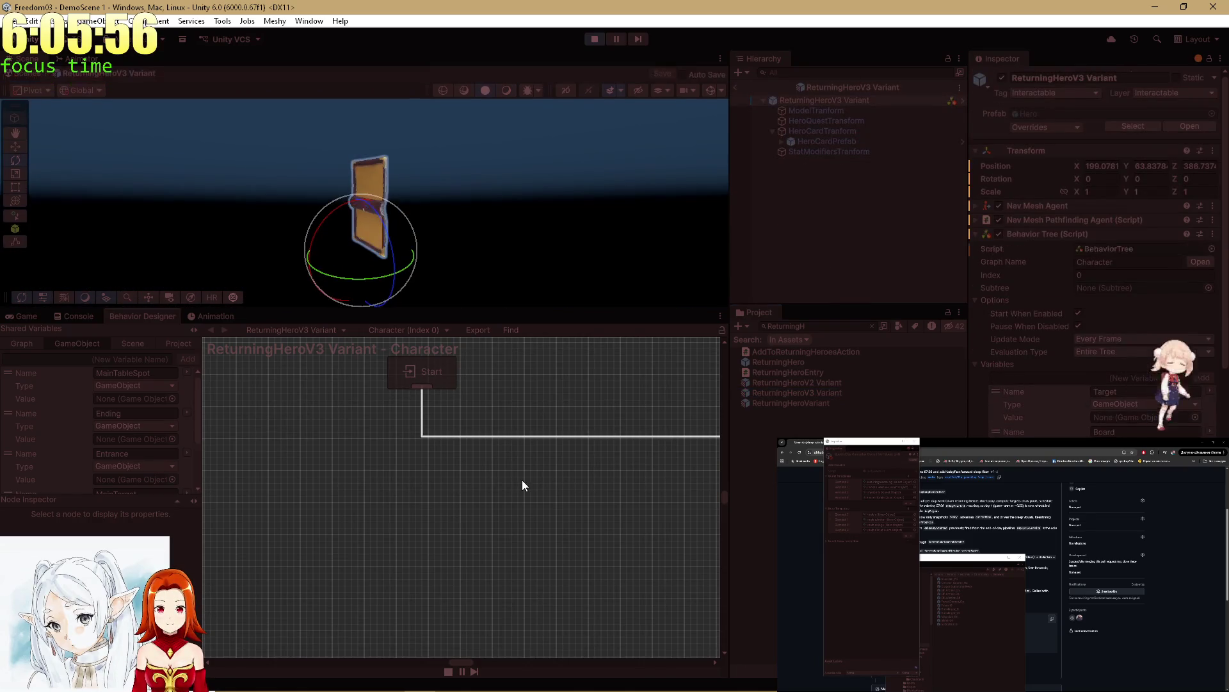
Step: Zoom out on the prefab's tree to see its Selector and Sequence nodes
{"action": "left_click_drag", "start_coordinate": [579, 489], "coordinate": [297, 450]}
{"action": "scroll", "coordinate": [478, 497], "scroll_direction": "down", "scroll_amount": 2}
{"action": "scroll", "coordinate": [478, 498], "scroll_direction": "down", "scroll_amount": 10}
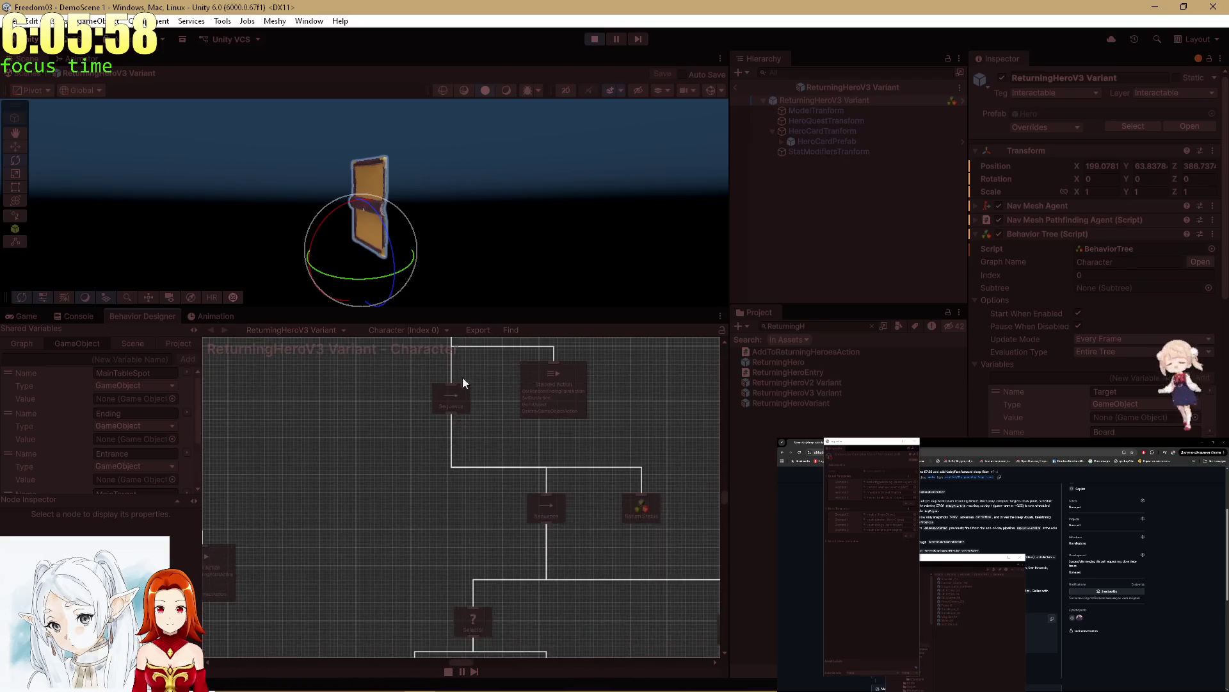
{"action": "scroll", "coordinate": [471, 359], "scroll_direction": "down", "scroll_amount": 10}
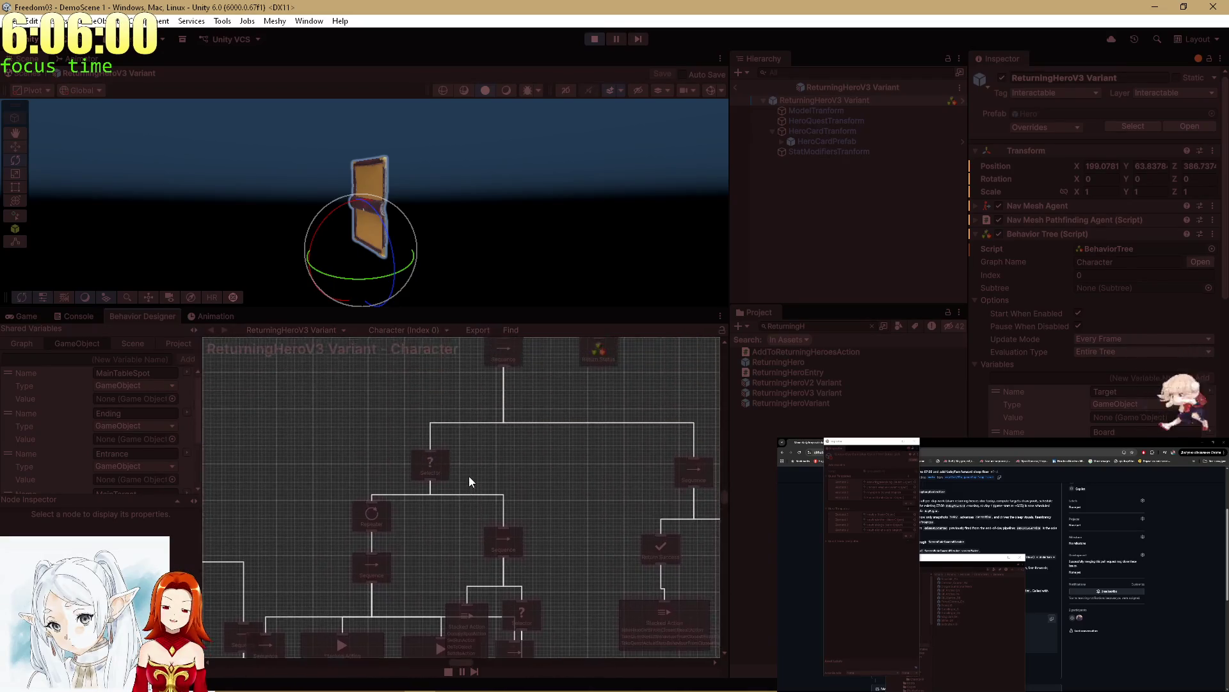
{"action": "scroll", "coordinate": [488, 461], "scroll_direction": "up", "scroll_amount": 5}
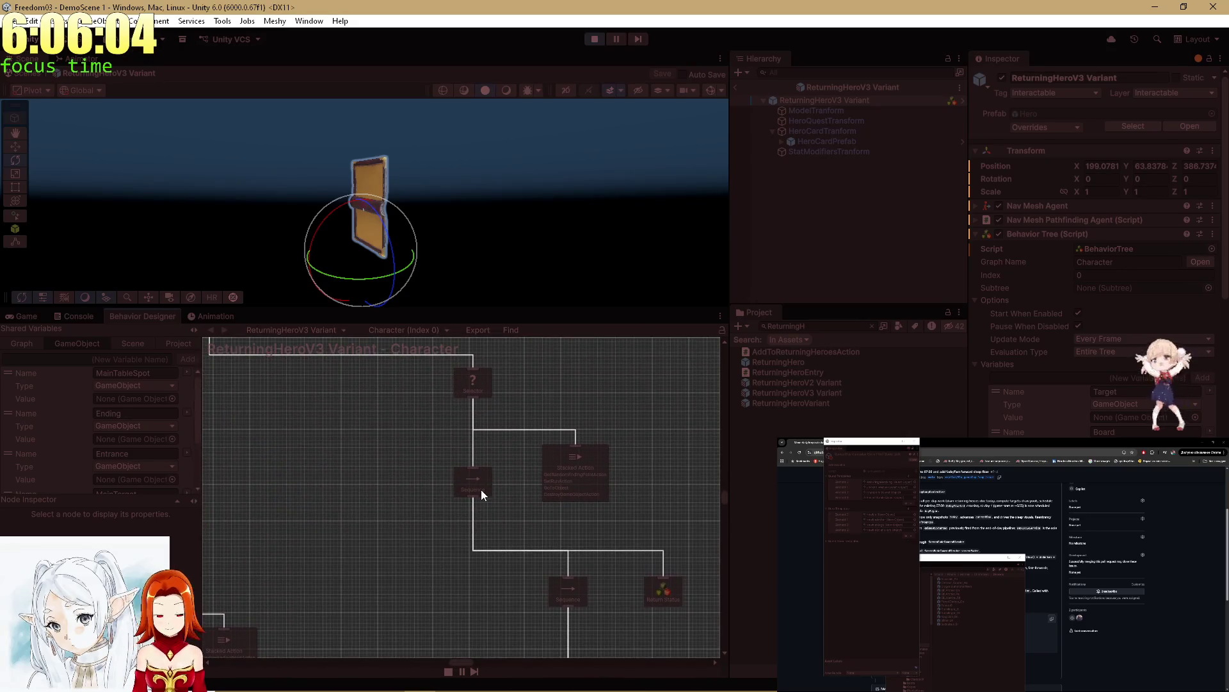
Step: Inspect a Sequence node, then exit prefab mode and turn the scene toward the village street
{"action": "left_click", "coordinate": [482, 489]}
{"action": "scroll", "coordinate": [506, 504], "scroll_direction": "down", "scroll_amount": 3}
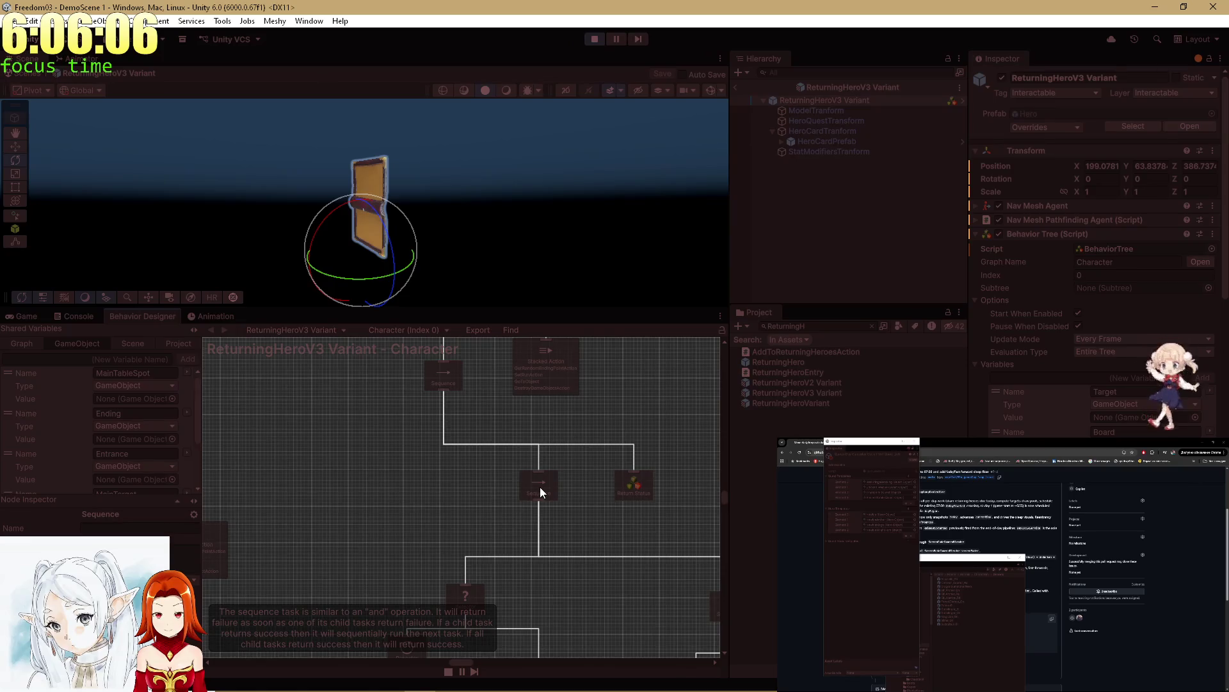
{"action": "scroll", "coordinate": [540, 530], "scroll_direction": "down", "scroll_amount": 3}
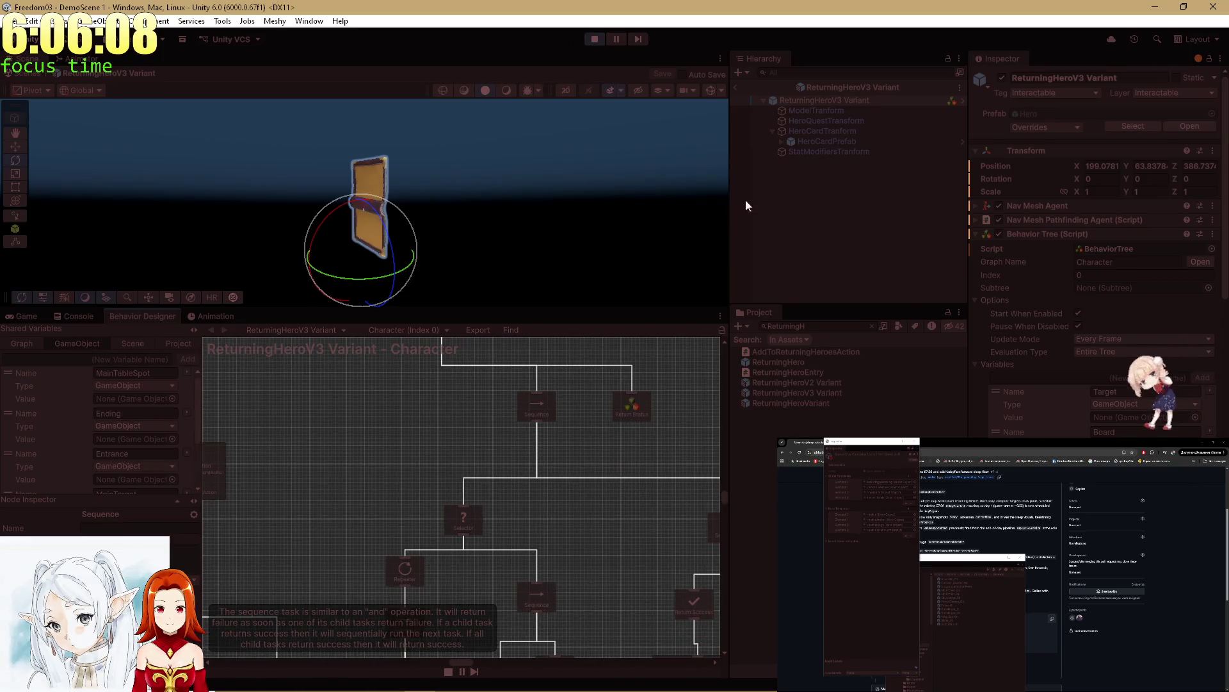
{"action": "left_click", "coordinate": [736, 85]}
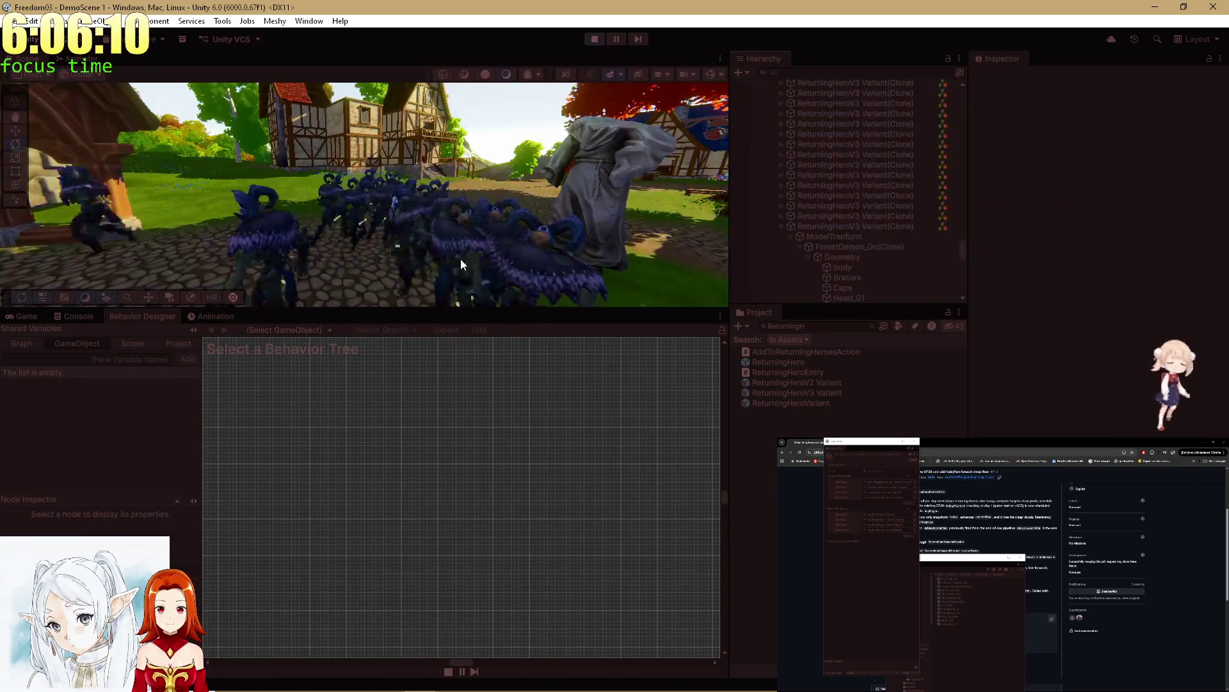
{"action": "left_click_drag", "start_coordinate": [502, 242], "coordinate": [423, 205]}
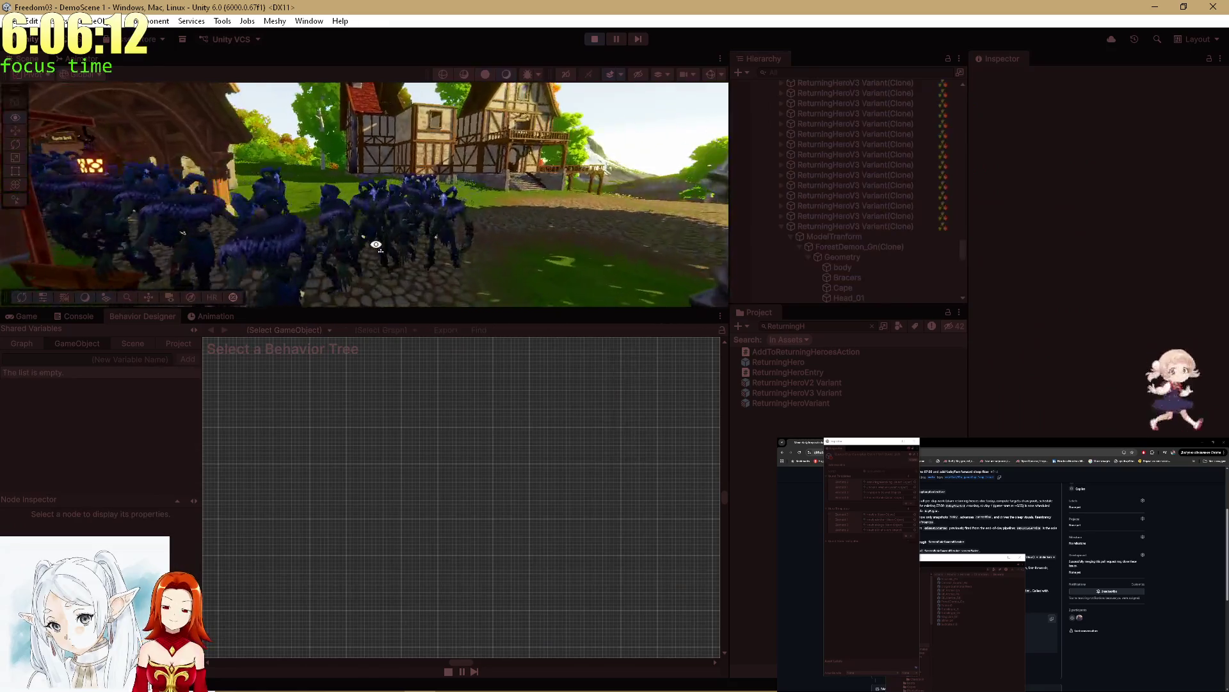
Step: Select a forest demon clone and inspect a Sequence node in its behaviour tree
{"action": "left_click", "coordinate": [424, 205]}
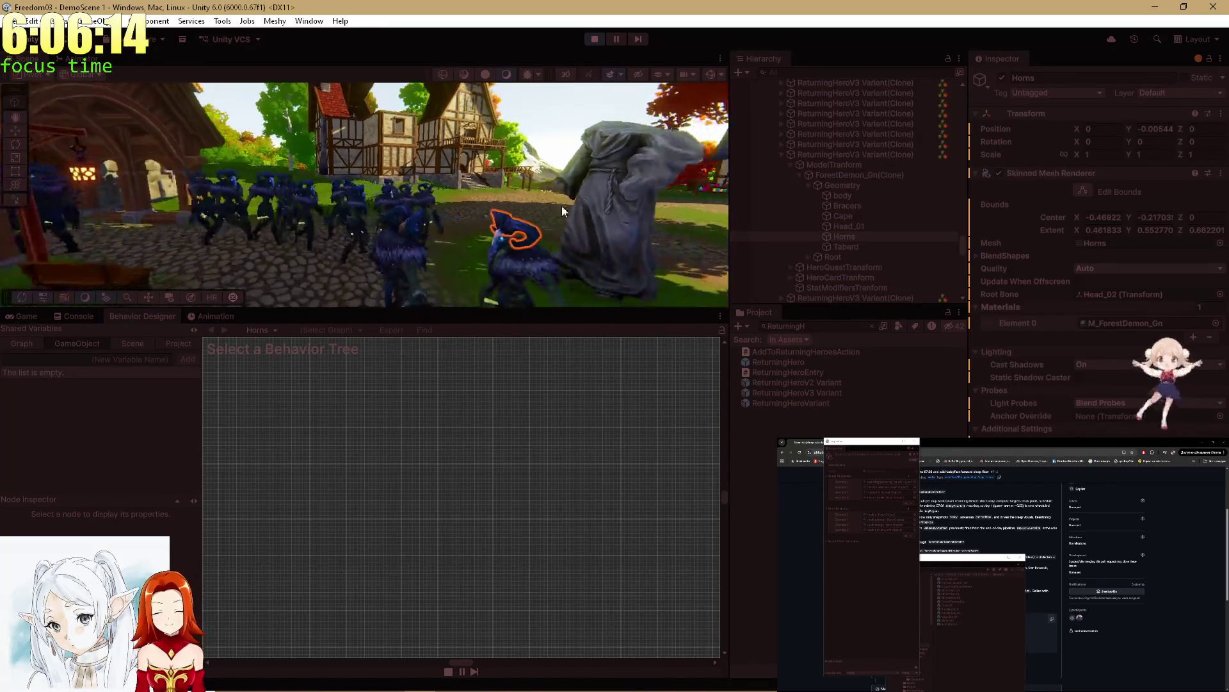
{"action": "left_click", "coordinate": [822, 158]}
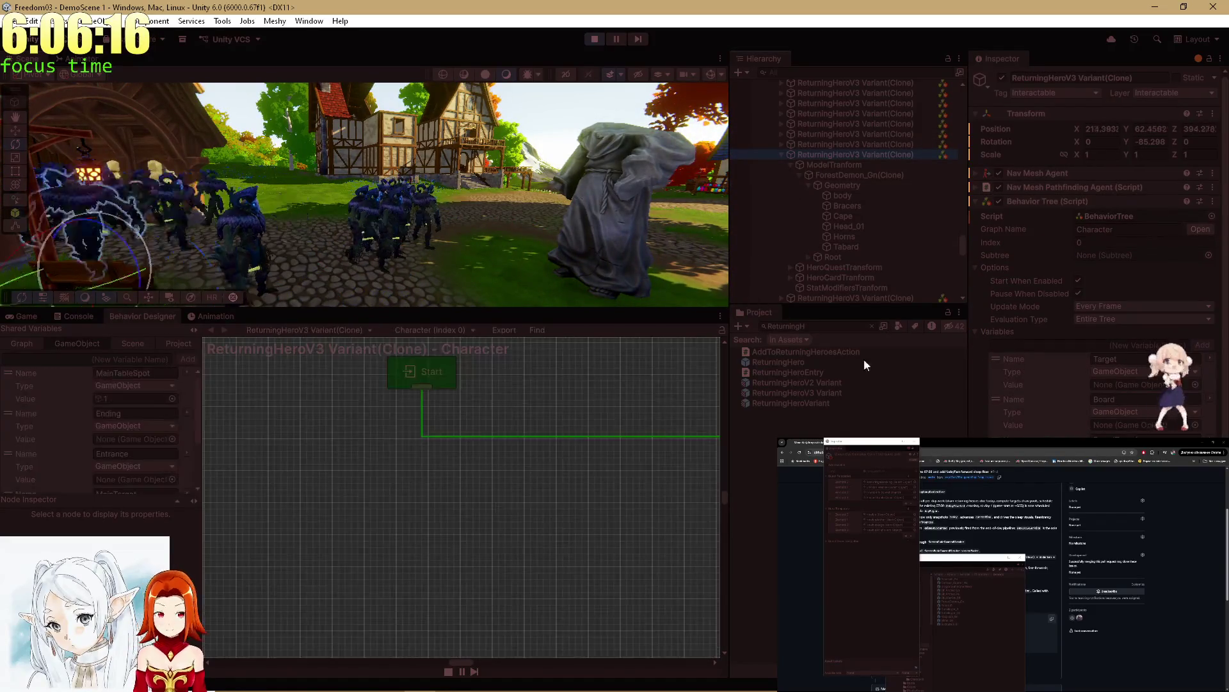
{"action": "scroll", "coordinate": [996, 392], "scroll_direction": "down", "scroll_amount": 6}
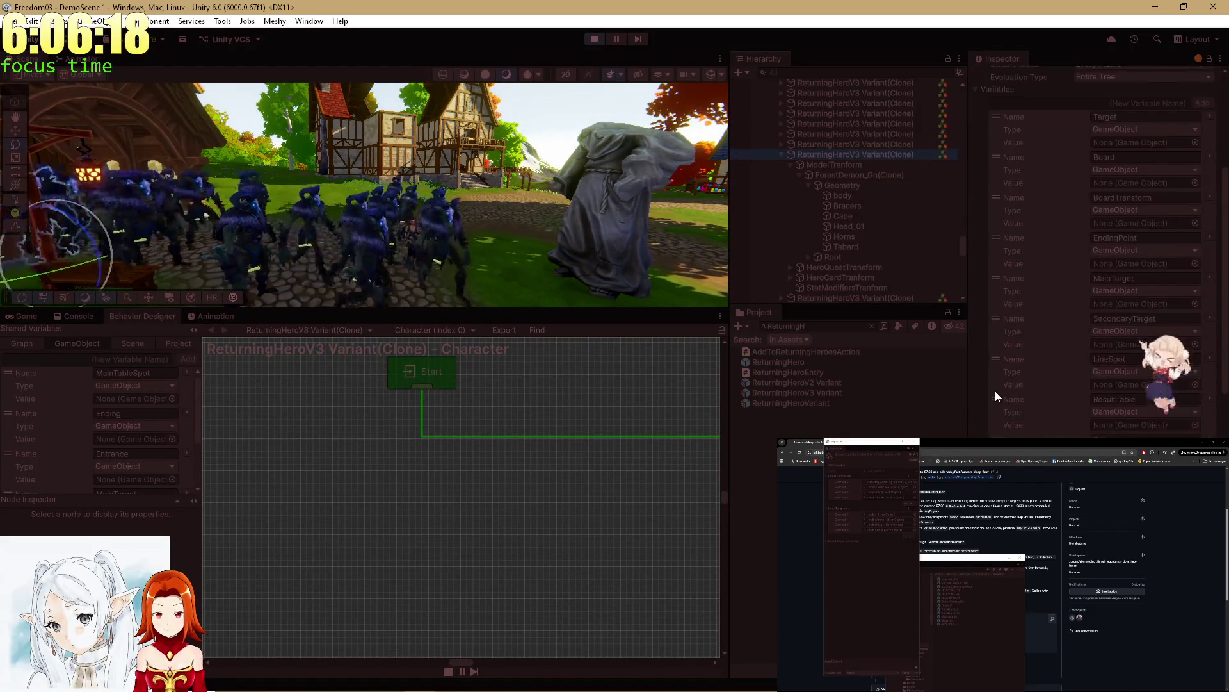
{"action": "scroll", "coordinate": [547, 405], "scroll_direction": "down", "scroll_amount": 5}
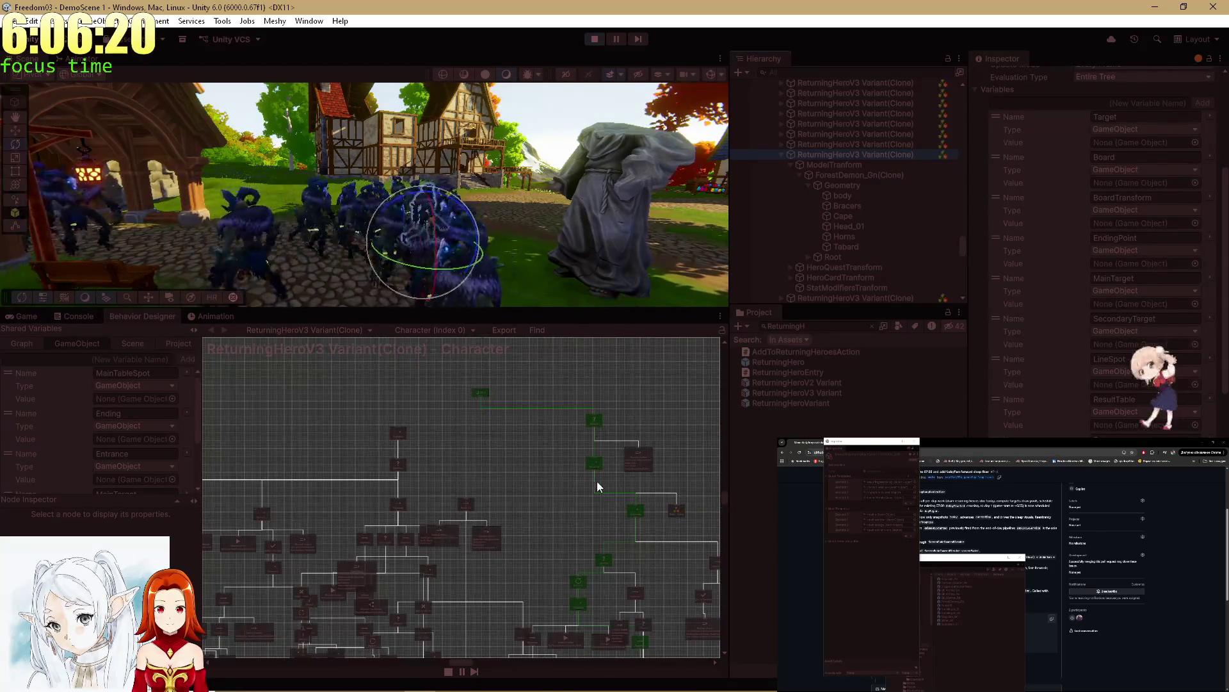
{"action": "left_click_drag", "start_coordinate": [597, 447], "coordinate": [427, 356]}
{"action": "scroll", "coordinate": [474, 418], "scroll_direction": "down", "scroll_amount": 3}
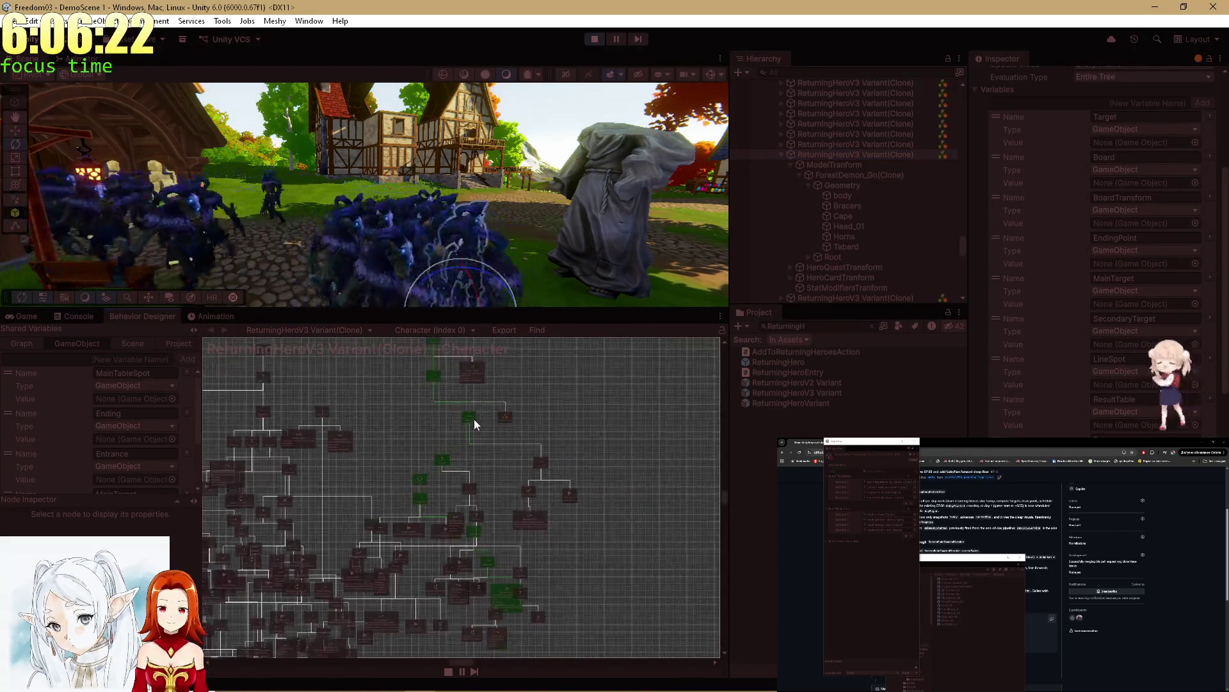
{"action": "left_click", "coordinate": [471, 418]}
{"action": "scroll", "coordinate": [650, 404], "scroll_direction": "up", "scroll_amount": 5}
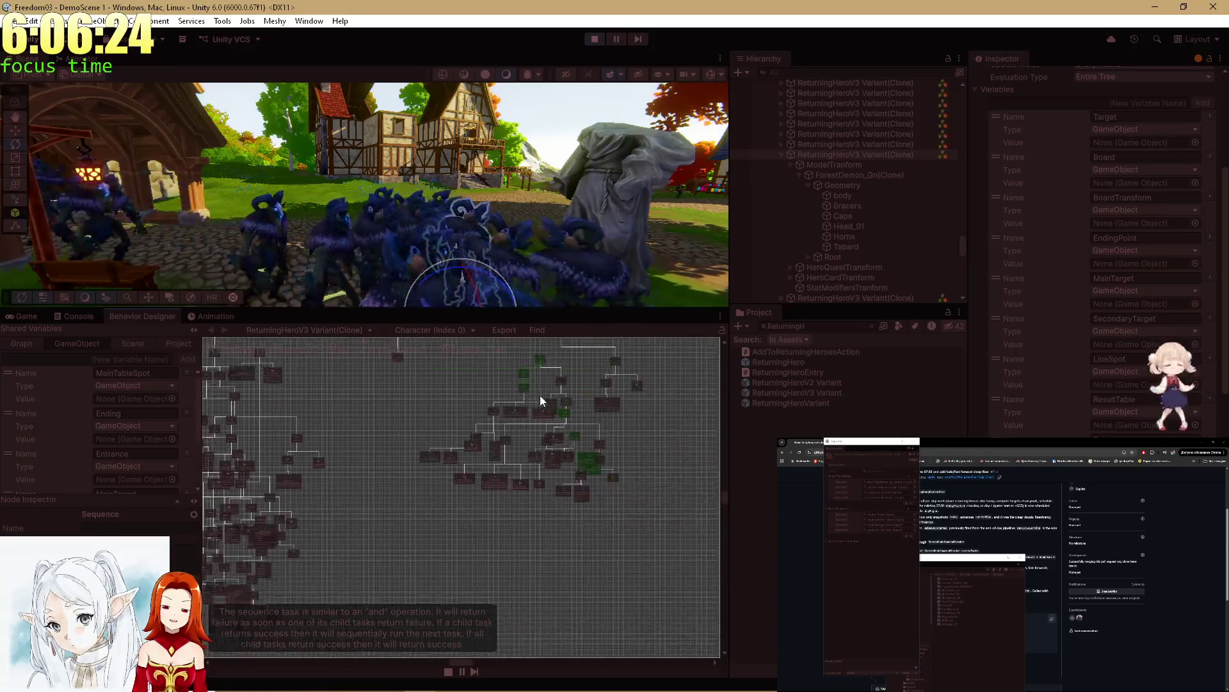
{"action": "scroll", "coordinate": [424, 418], "scroll_direction": "up", "scroll_amount": 3}
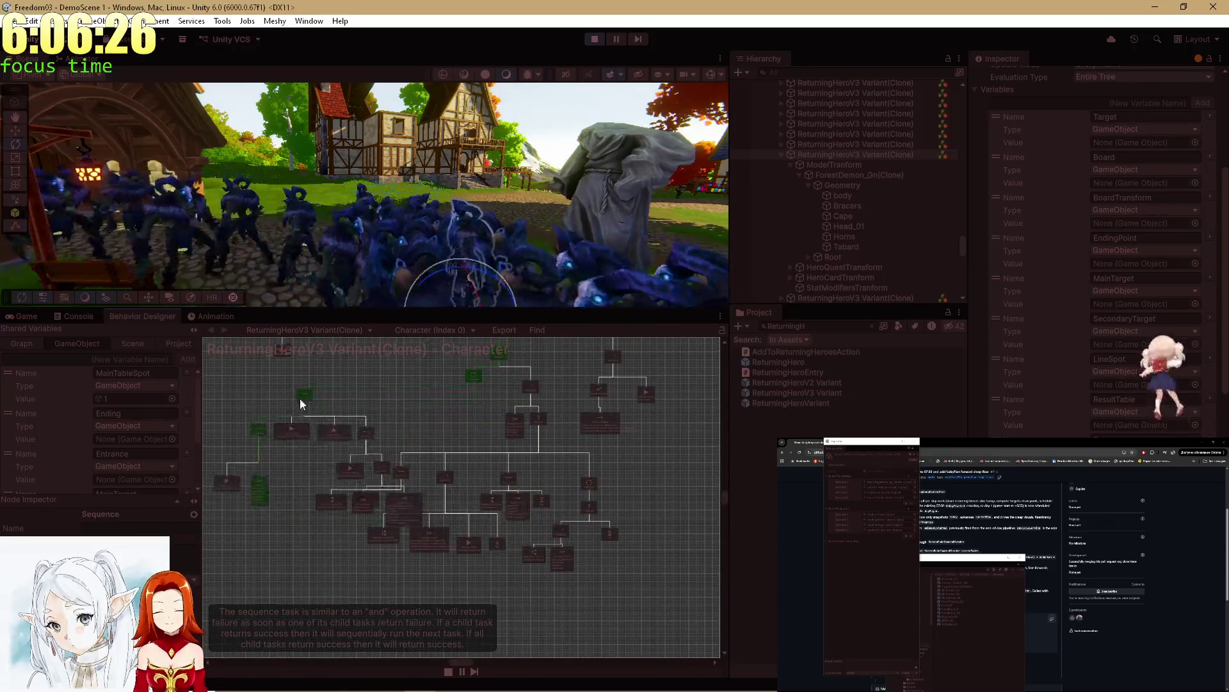
Step: Move a Sequence branch down-right and inspect the Stacked Action, SelectPasserby and Stacked Conditional nodes
{"action": "mouse_move", "coordinate": [541, 379]}
{"action": "left_mouse_down"}
{"action": "mouse_move", "coordinate": [678, 508]}
{"action": "mouse_move", "coordinate": [660, 515]}
{"action": "left_mouse_up"}
{"action": "scroll", "coordinate": [497, 405], "scroll_direction": "up", "scroll_amount": 5}
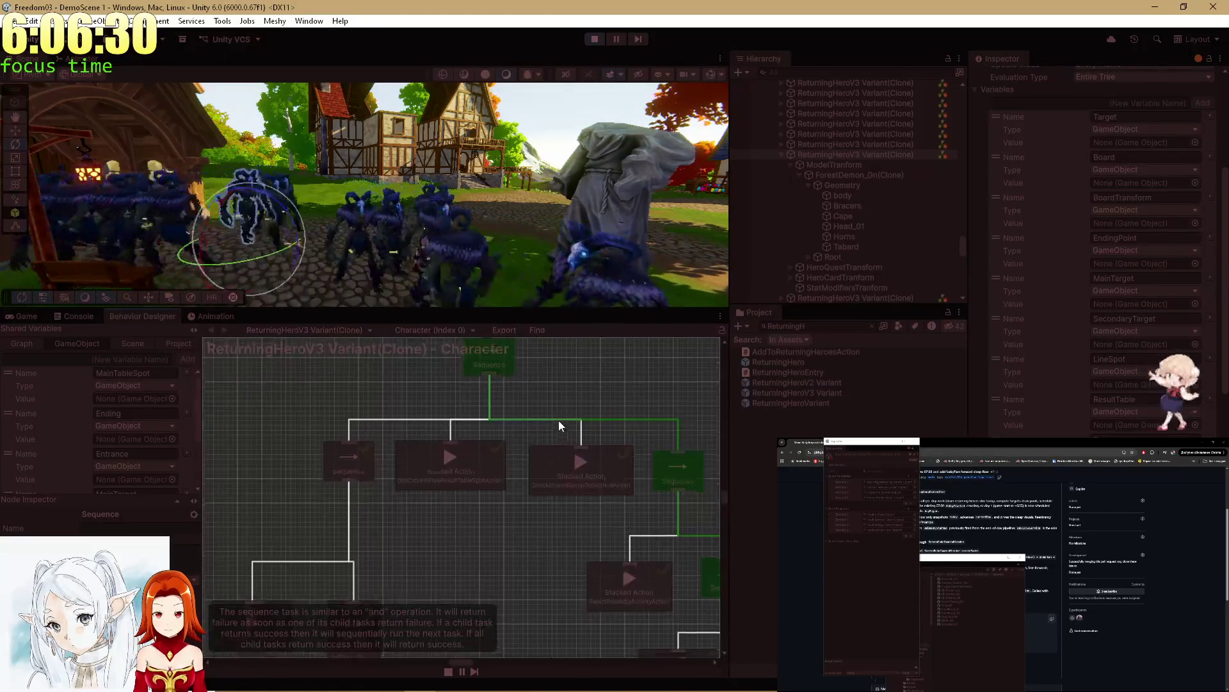
{"action": "left_click", "coordinate": [430, 443]}
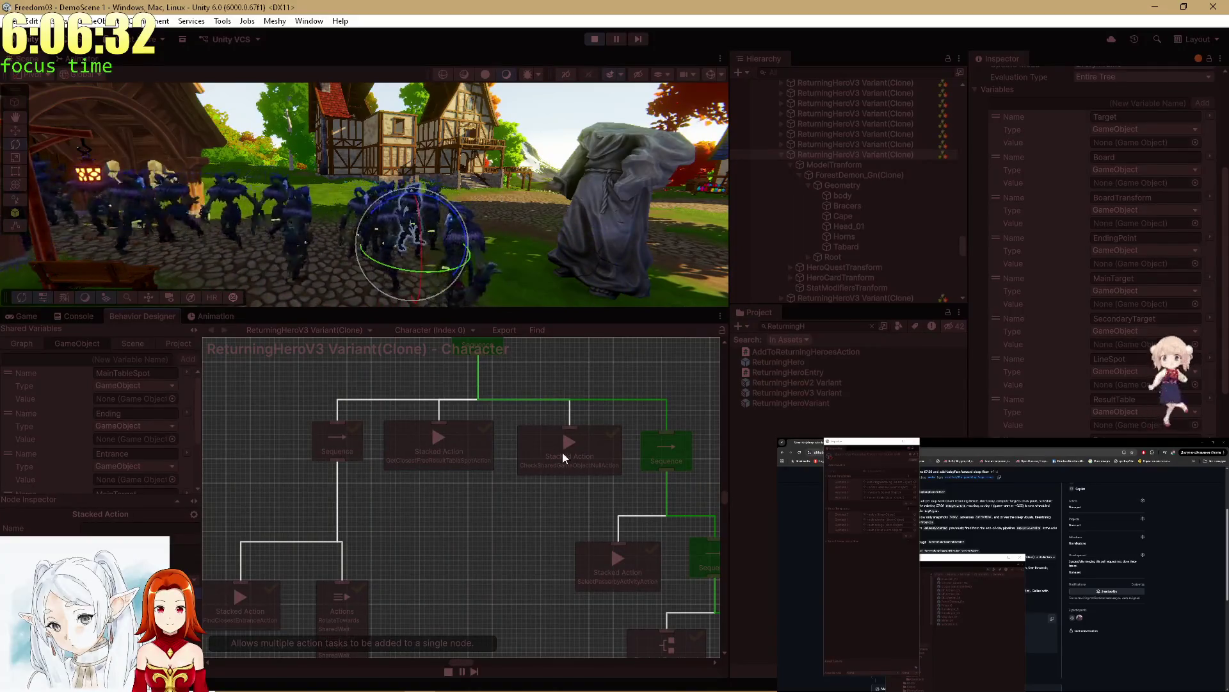
{"action": "mouse_move", "coordinate": [621, 493]}
{"action": "left_mouse_down"}
{"action": "mouse_move", "coordinate": [471, 431]}
{"action": "mouse_move", "coordinate": [463, 415]}
{"action": "mouse_move", "coordinate": [447, 459]}
{"action": "left_mouse_up"}
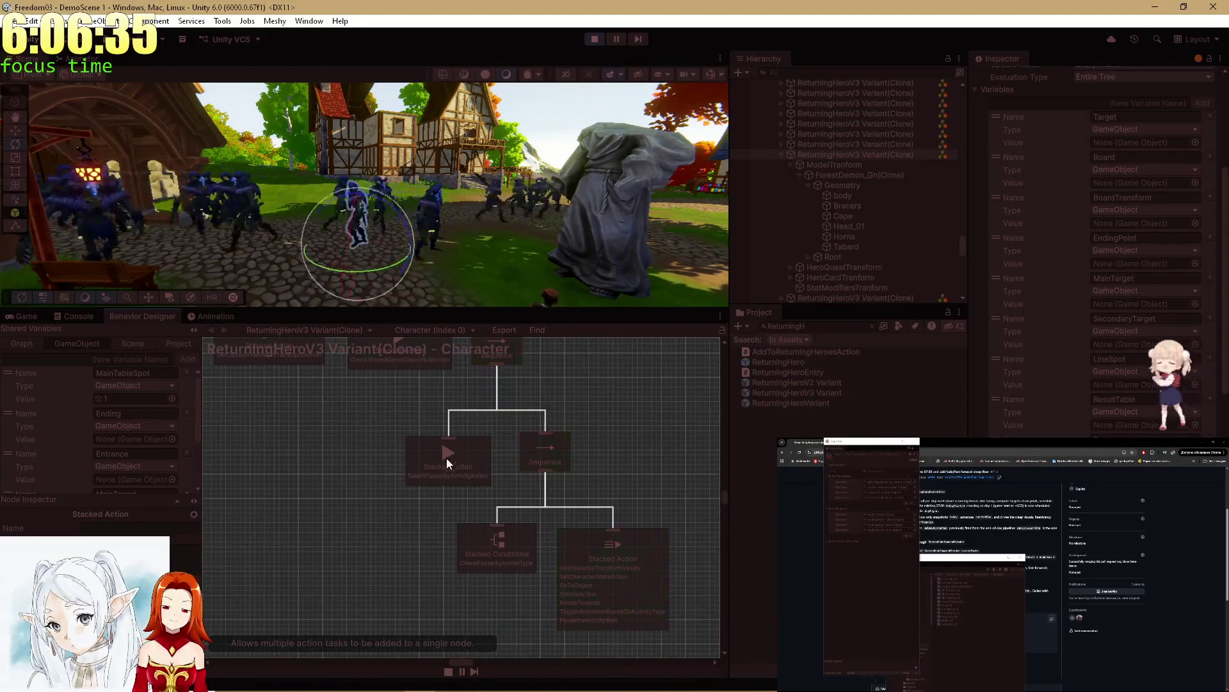
{"action": "left_click", "coordinate": [512, 548]}
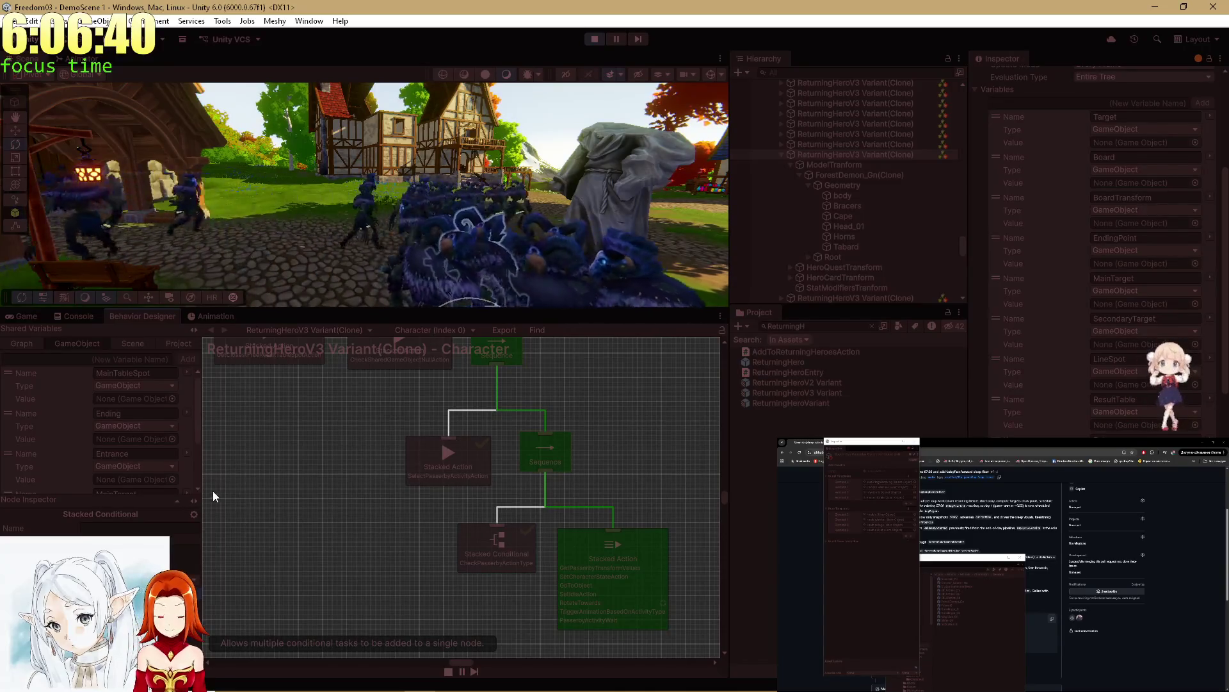
{"action": "left_click_drag", "start_coordinate": [457, 448], "coordinate": [472, 554]}
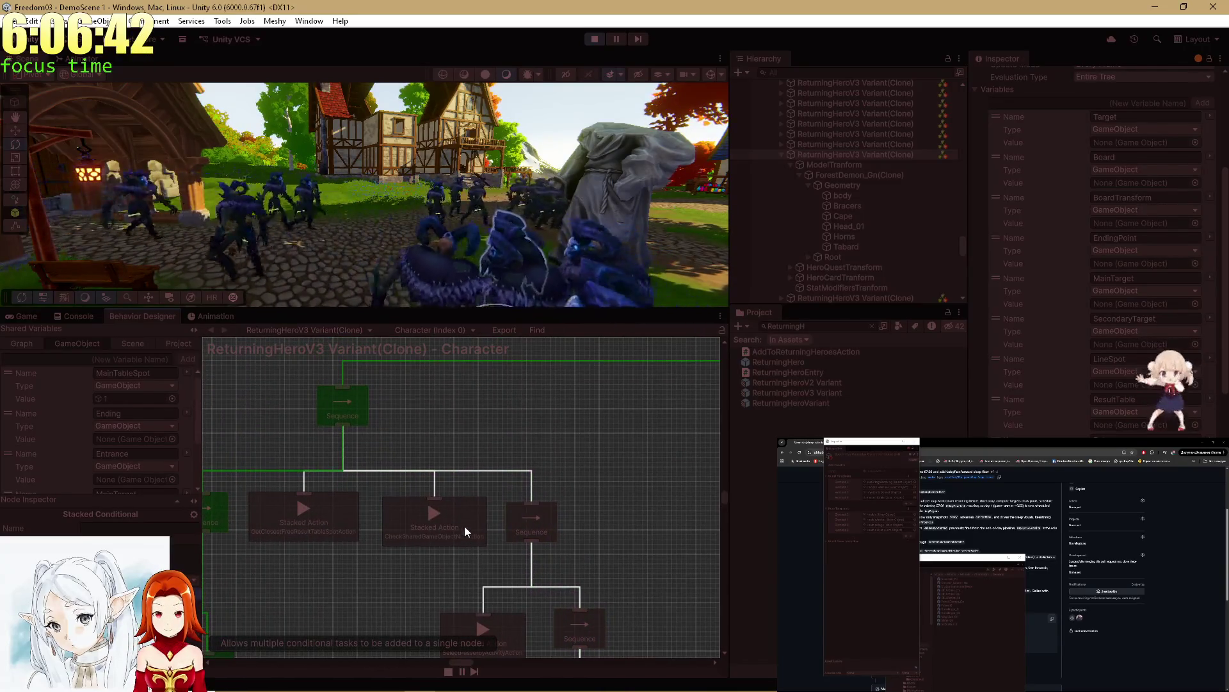
{"action": "scroll", "coordinate": [475, 461], "scroll_direction": "up", "scroll_amount": 2}
Step: Select the ReturningHeroV3 Variant prefab asset and stop play mode
{"action": "mouse_move", "coordinate": [497, 196]}
{"action": "left_mouse_down"}
{"action": "mouse_move", "coordinate": [545, 207]}
{"action": "mouse_move", "coordinate": [548, 192]}
{"action": "mouse_move", "coordinate": [484, 180]}
{"action": "mouse_move", "coordinate": [369, 247]}
{"action": "left_mouse_up"}
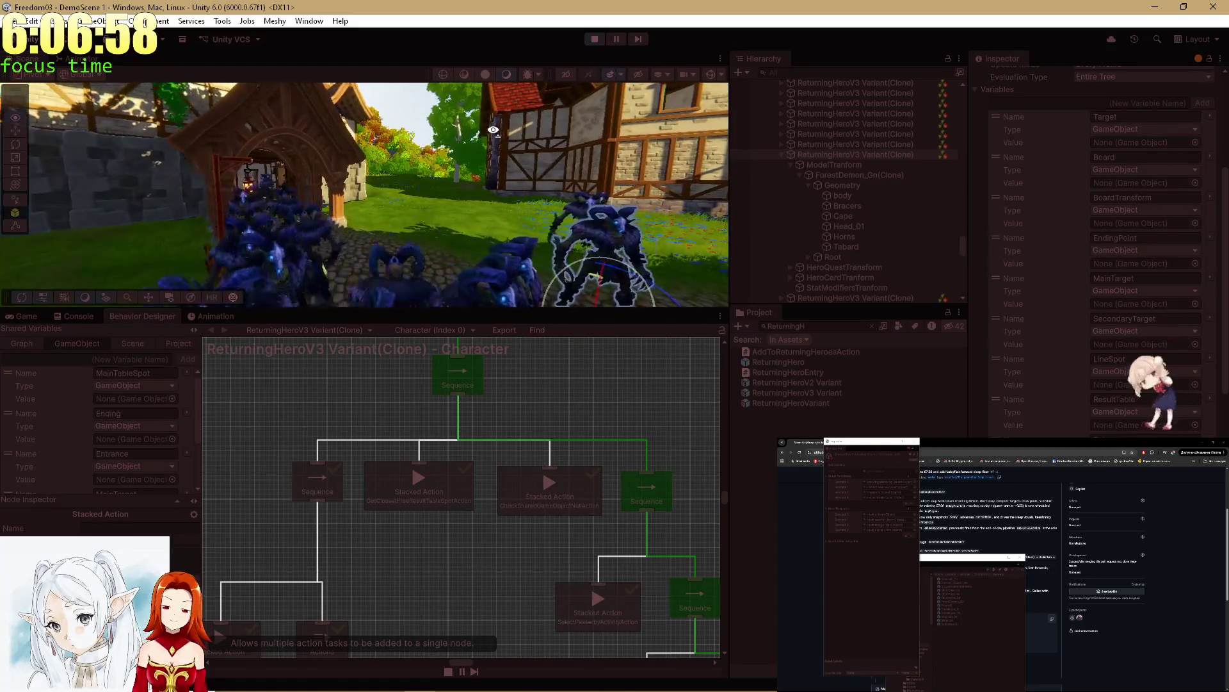
{"action": "left_click", "coordinate": [779, 392]}
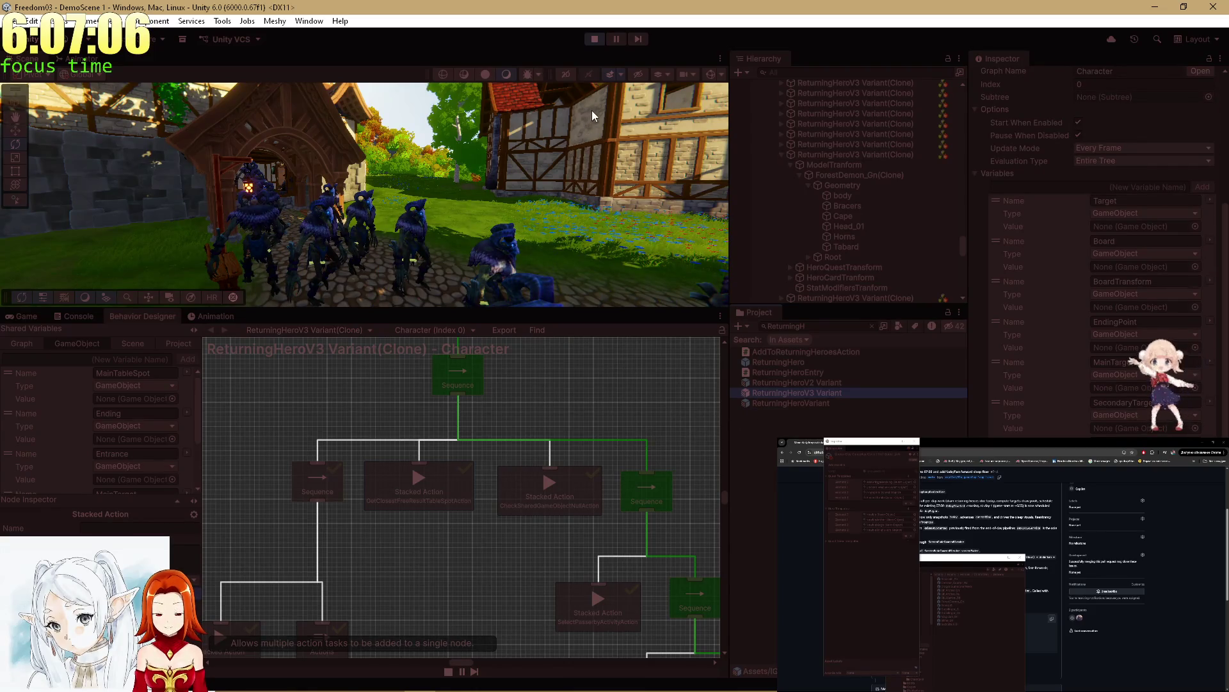
{"action": "left_click", "coordinate": [594, 39]}
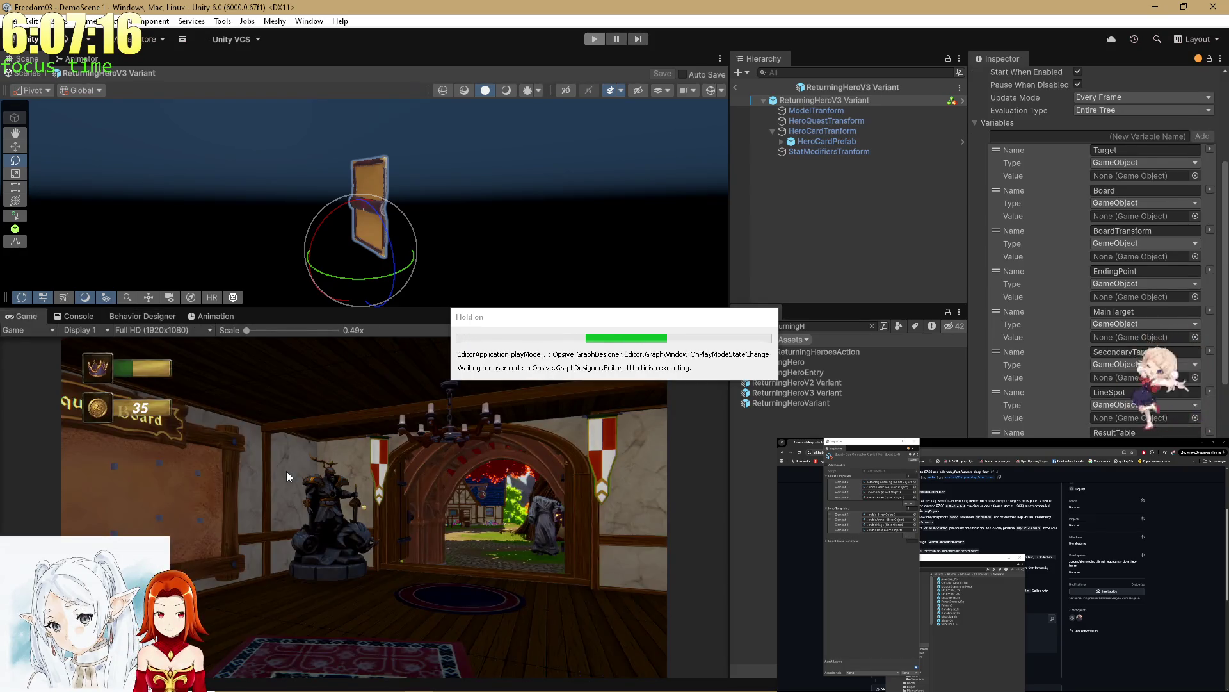
Step: Select the Subtree Reference node and set its subtree variable to the shared Entrance variable
{"action": "left_click", "coordinate": [144, 320]}
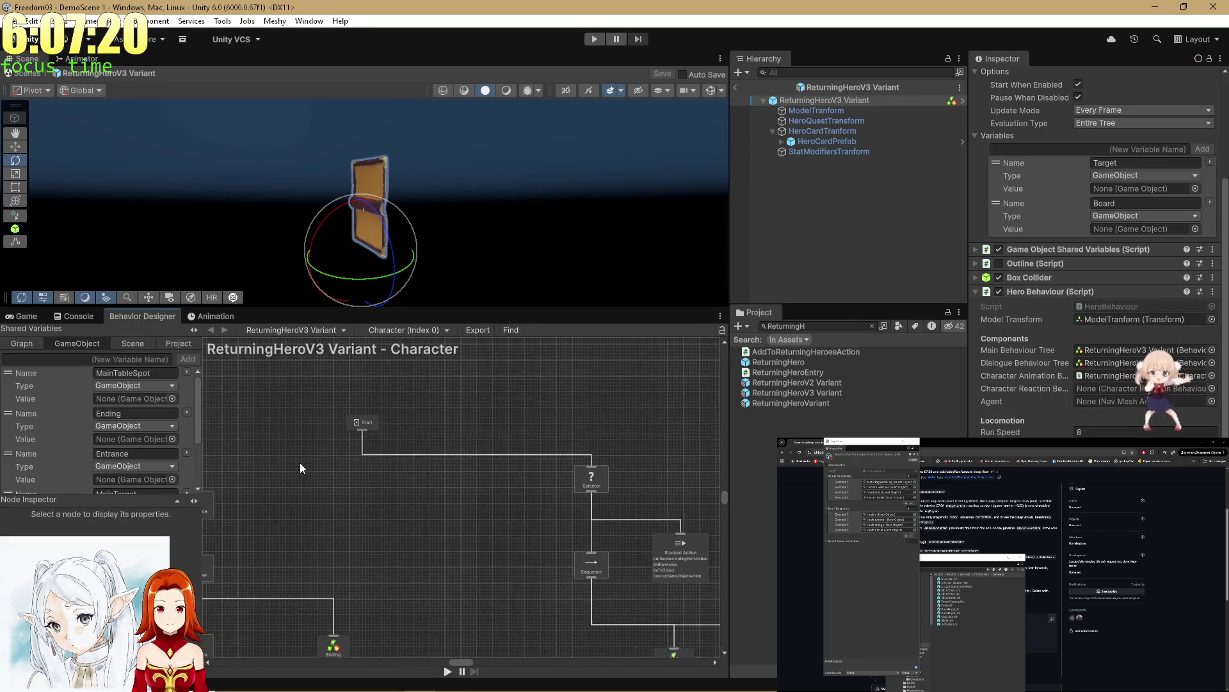
{"action": "scroll", "coordinate": [453, 555], "scroll_direction": "up", "scroll_amount": 5}
{"action": "left_click", "coordinate": [475, 472]}
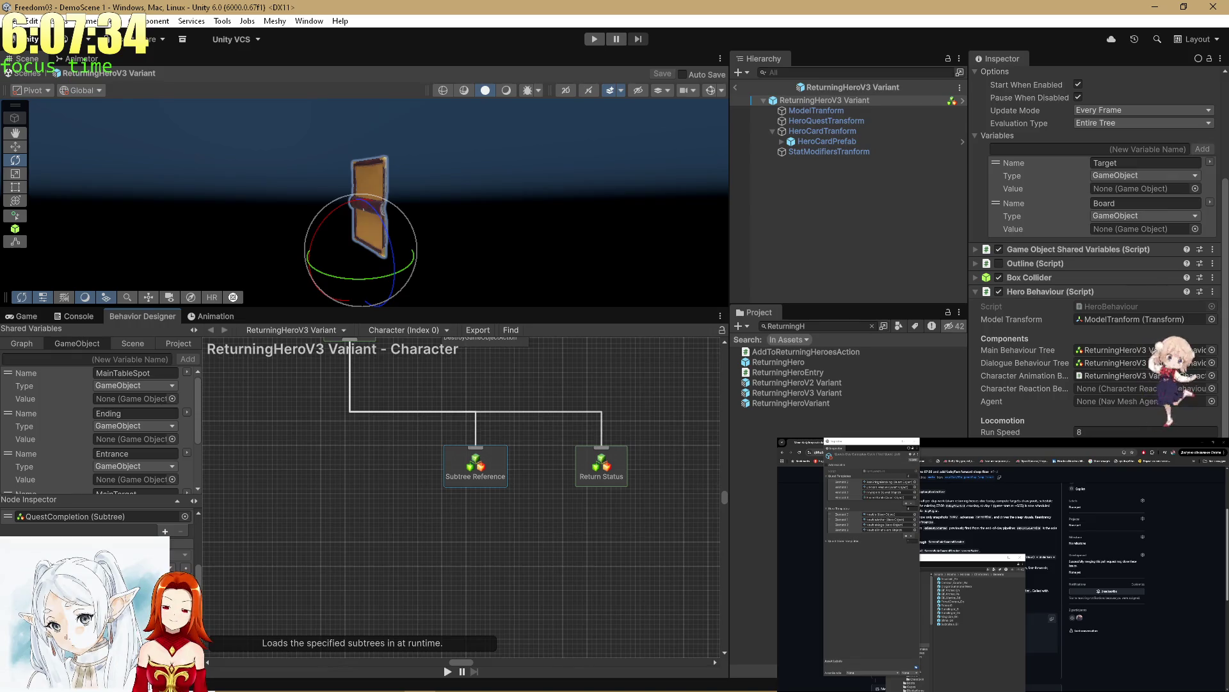
{"action": "left_click", "coordinate": [186, 582]}
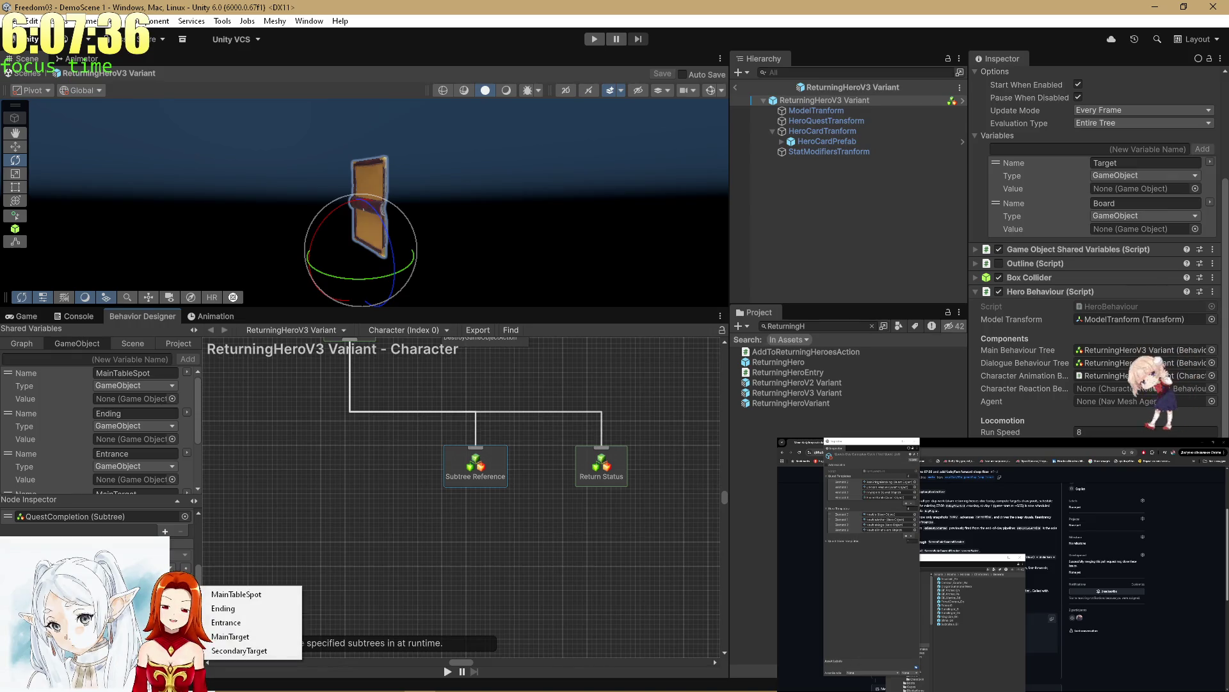
{"action": "left_click", "coordinate": [220, 622]}
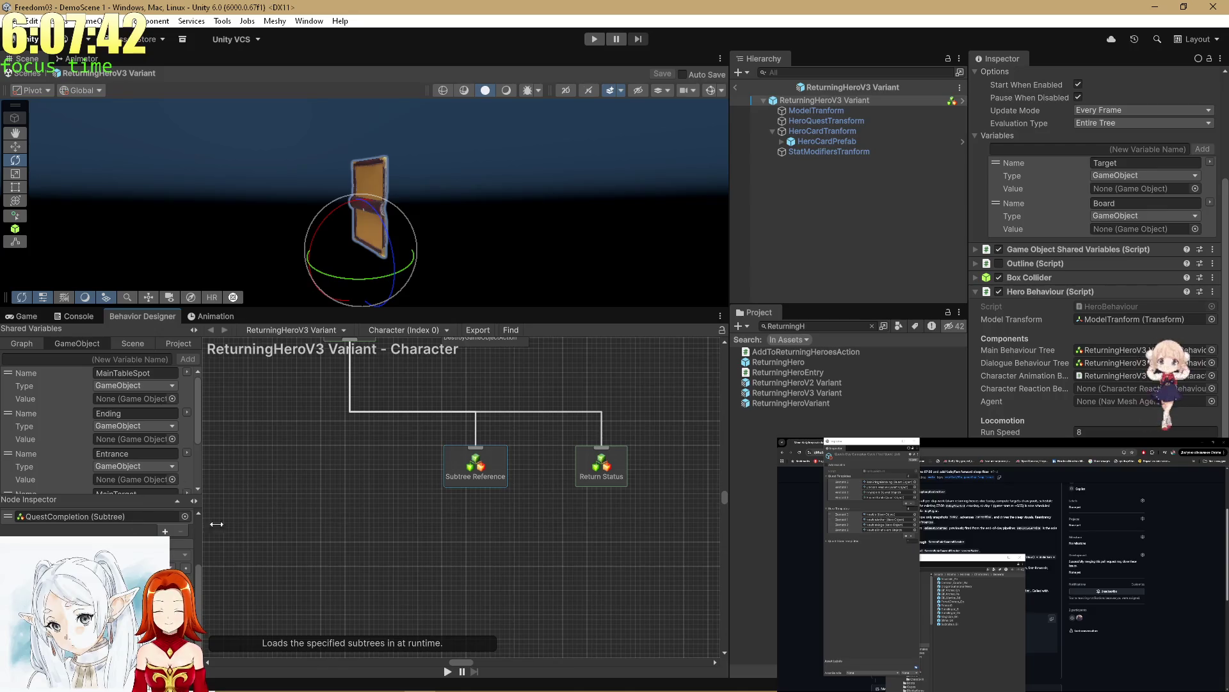
Step: Open the QuestCompletion subtree and inspect its Subtree Reference node and shared variables
{"action": "double_click", "coordinate": [459, 484]}
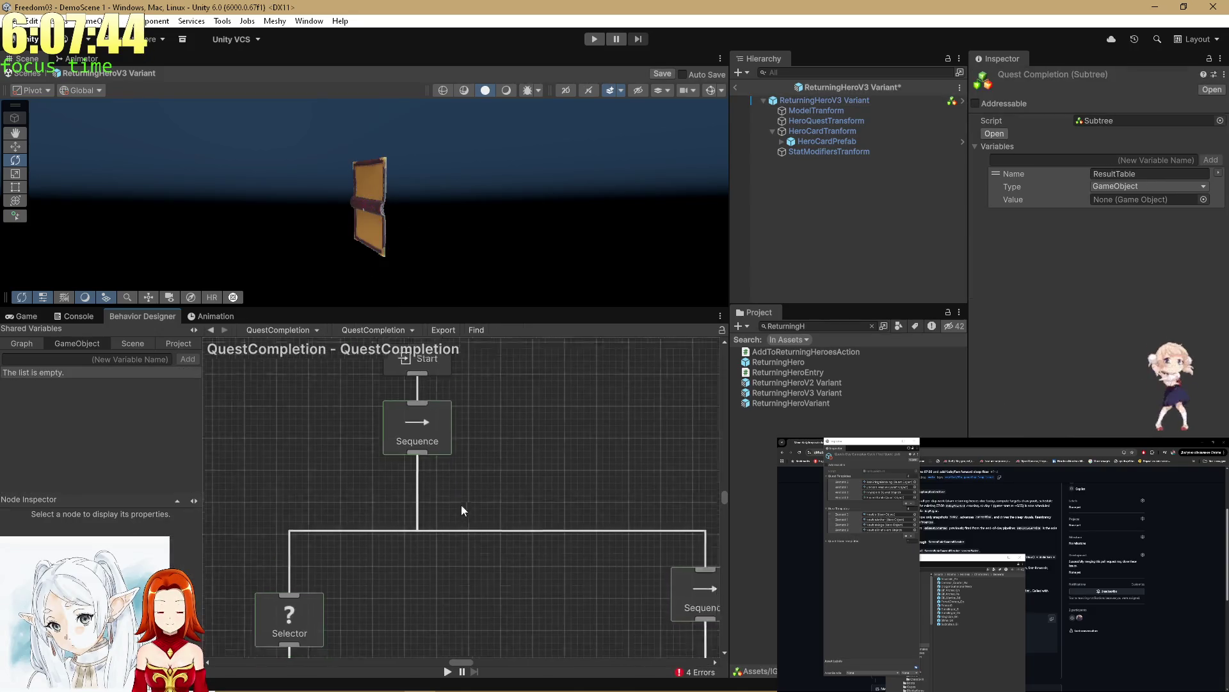
{"action": "scroll", "coordinate": [436, 497], "scroll_direction": "up", "scroll_amount": 5}
{"action": "left_click", "coordinate": [413, 549]}
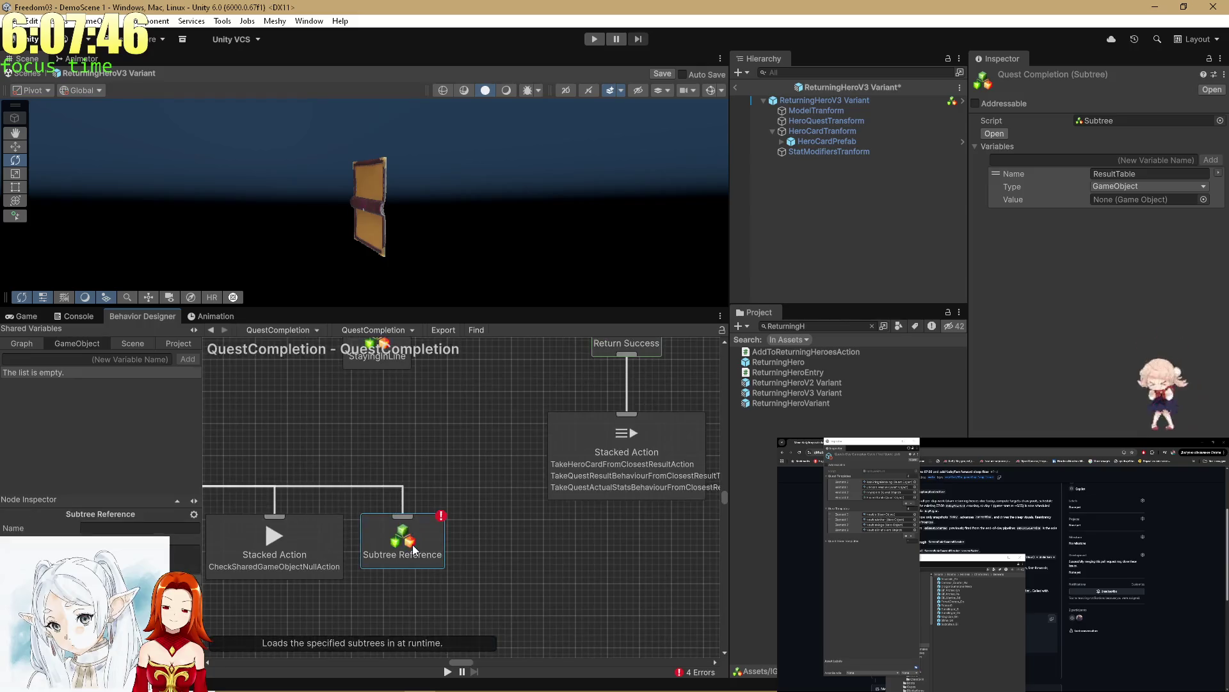
{"action": "scroll", "coordinate": [378, 472], "scroll_direction": "down", "scroll_amount": 3}
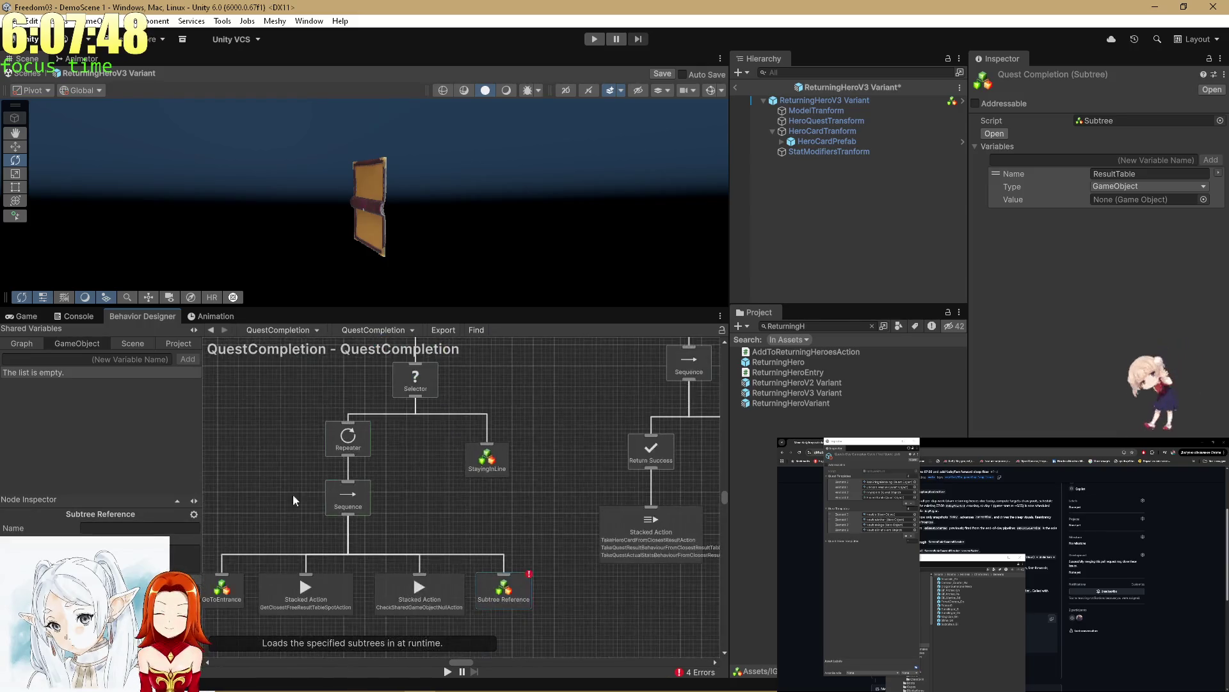
{"action": "left_click", "coordinate": [29, 347]}
{"action": "mouse_move", "coordinate": [424, 487]}
{"action": "left_mouse_down"}
{"action": "mouse_move", "coordinate": [375, 560]}
{"action": "mouse_move", "coordinate": [425, 470]}
{"action": "mouse_move", "coordinate": [442, 488]}
{"action": "left_mouse_up"}
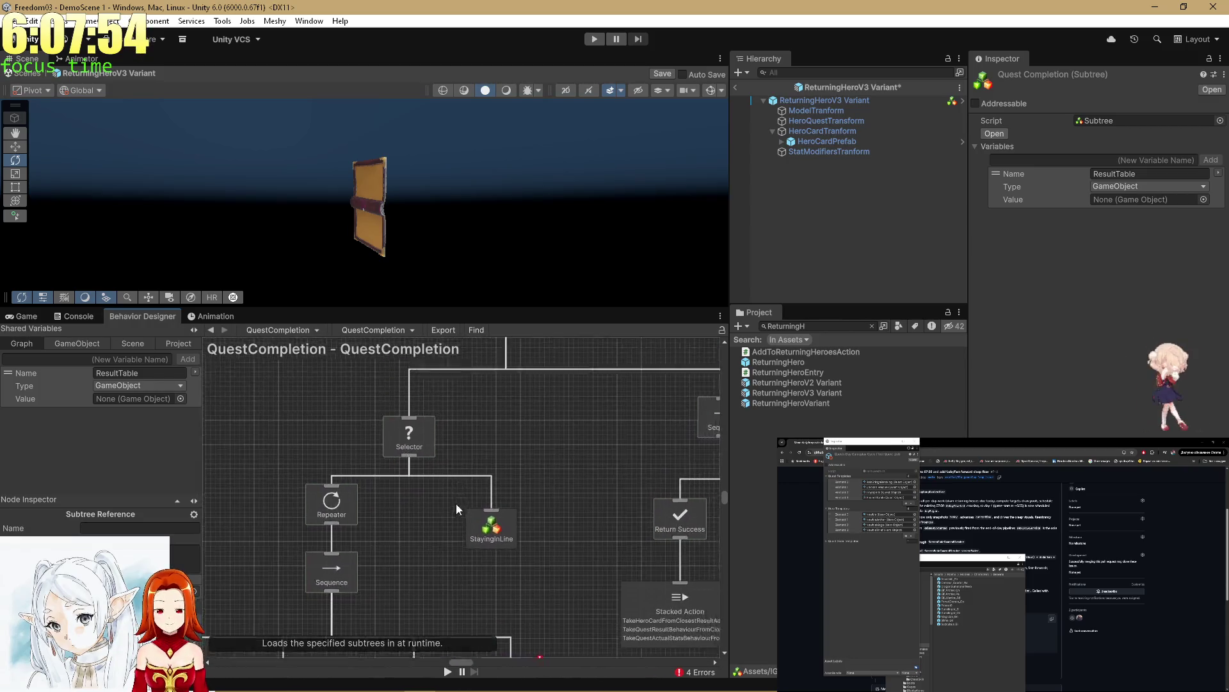
{"action": "scroll", "coordinate": [470, 488], "scroll_direction": "down", "scroll_amount": 3}
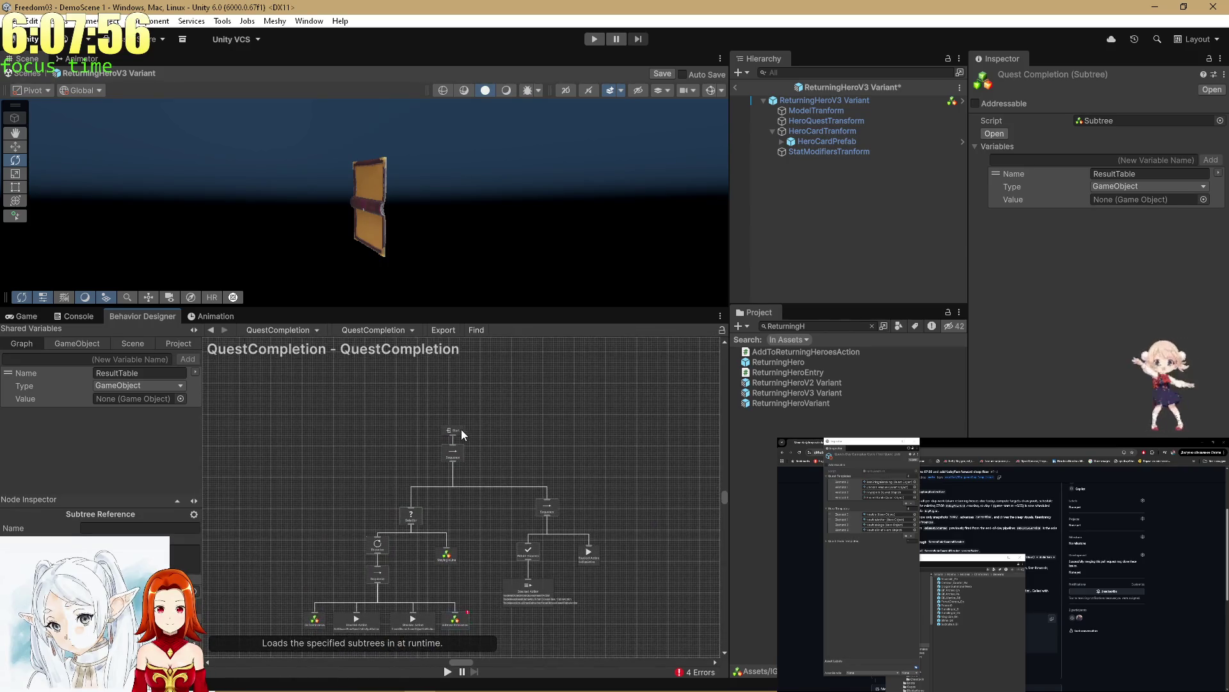
Step: Inspect the Start, GoToEntrance and erroring nodes, and nudge CheckSharedGameObjectNullAction up-left
{"action": "left_click", "coordinate": [458, 429]}
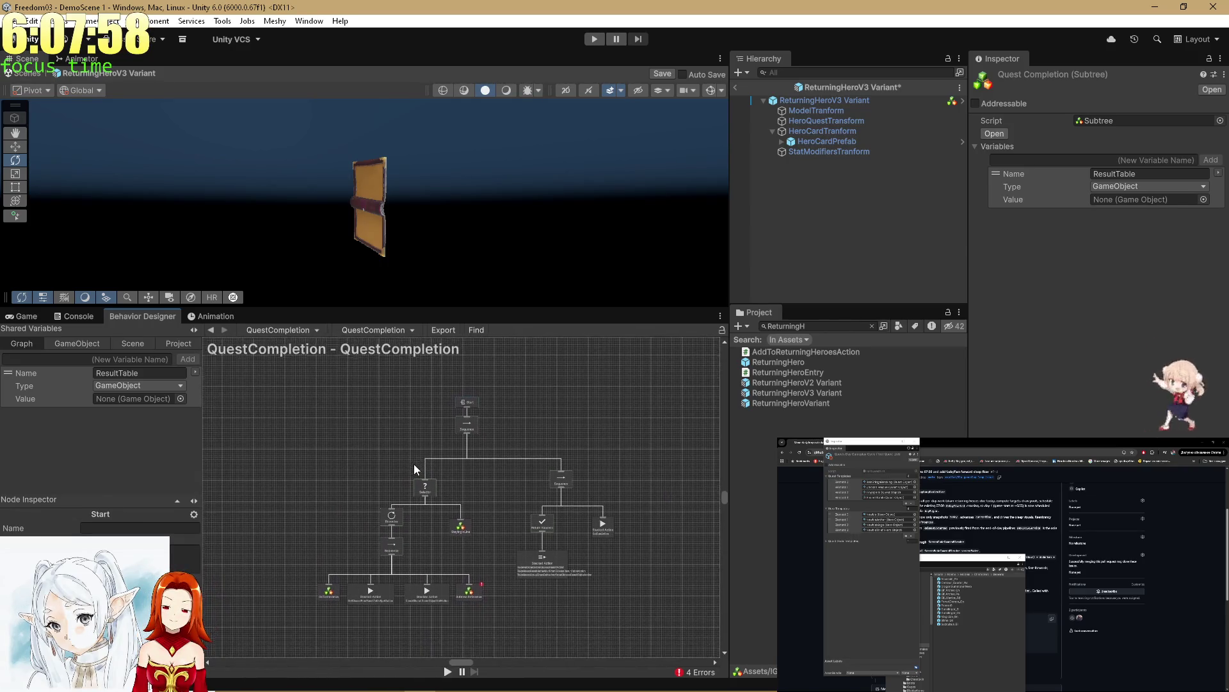
{"action": "left_click", "coordinate": [326, 602]}
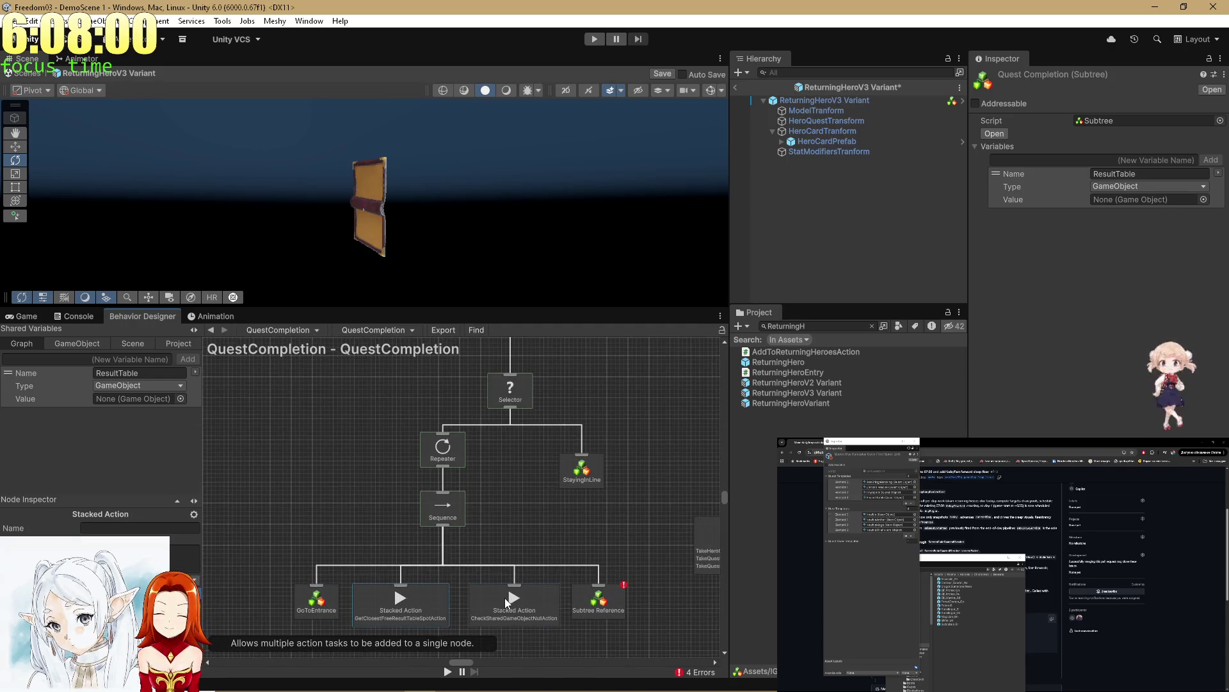
{"action": "left_click", "coordinate": [596, 601]}
{"action": "left_click", "coordinate": [461, 532]}
{"action": "scroll", "coordinate": [389, 569], "scroll_direction": "up", "scroll_amount": 3}
{"action": "left_click", "coordinate": [344, 522]}
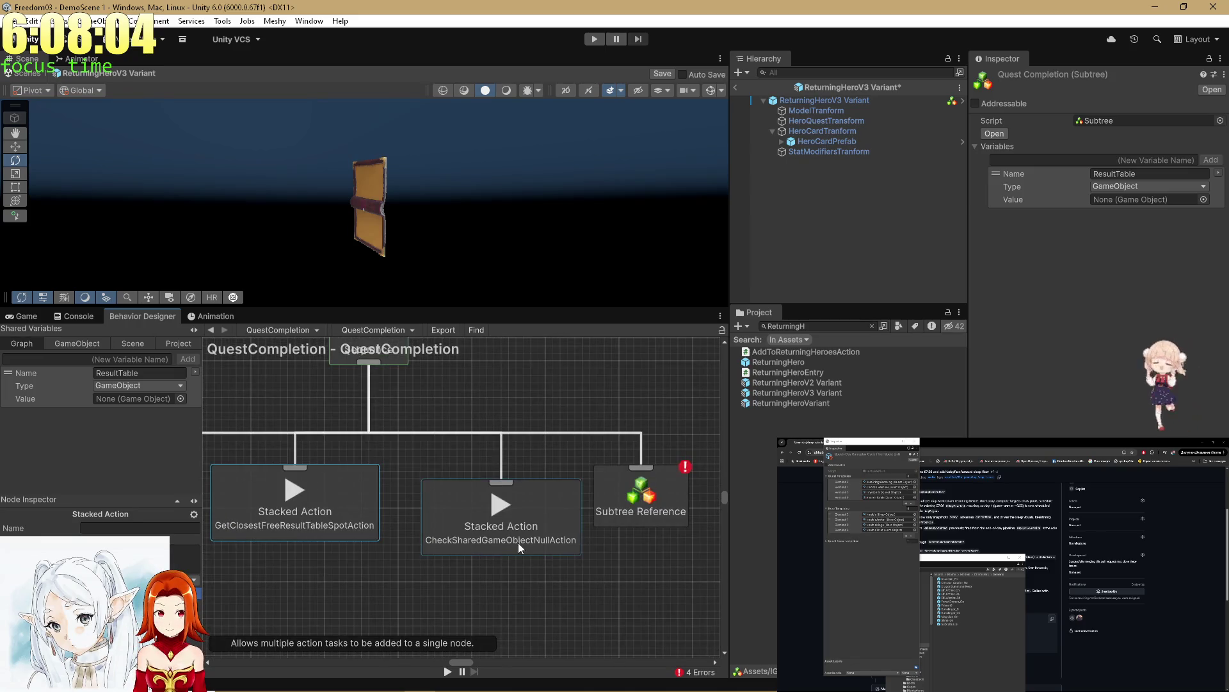
{"action": "left_click_drag", "start_coordinate": [518, 543], "coordinate": [502, 522]}
{"action": "scroll", "coordinate": [521, 603], "scroll_direction": "down", "scroll_amount": 5}
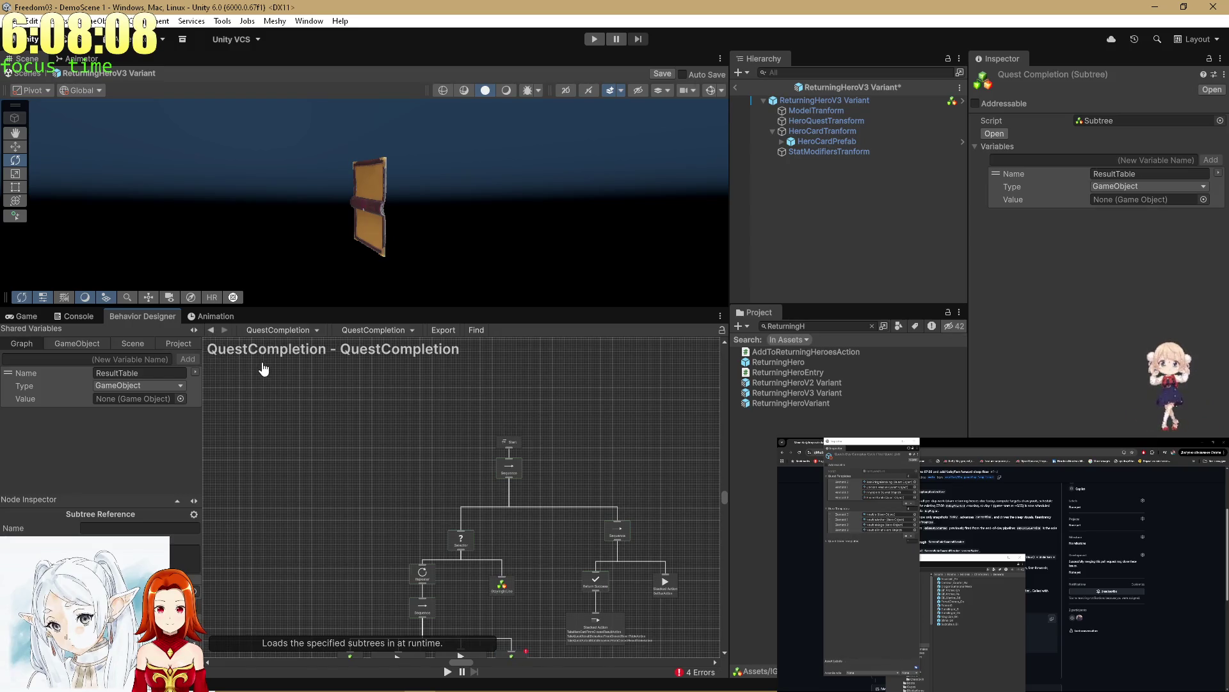
{"action": "scroll", "coordinate": [313, 425], "scroll_direction": "down", "scroll_amount": 3}
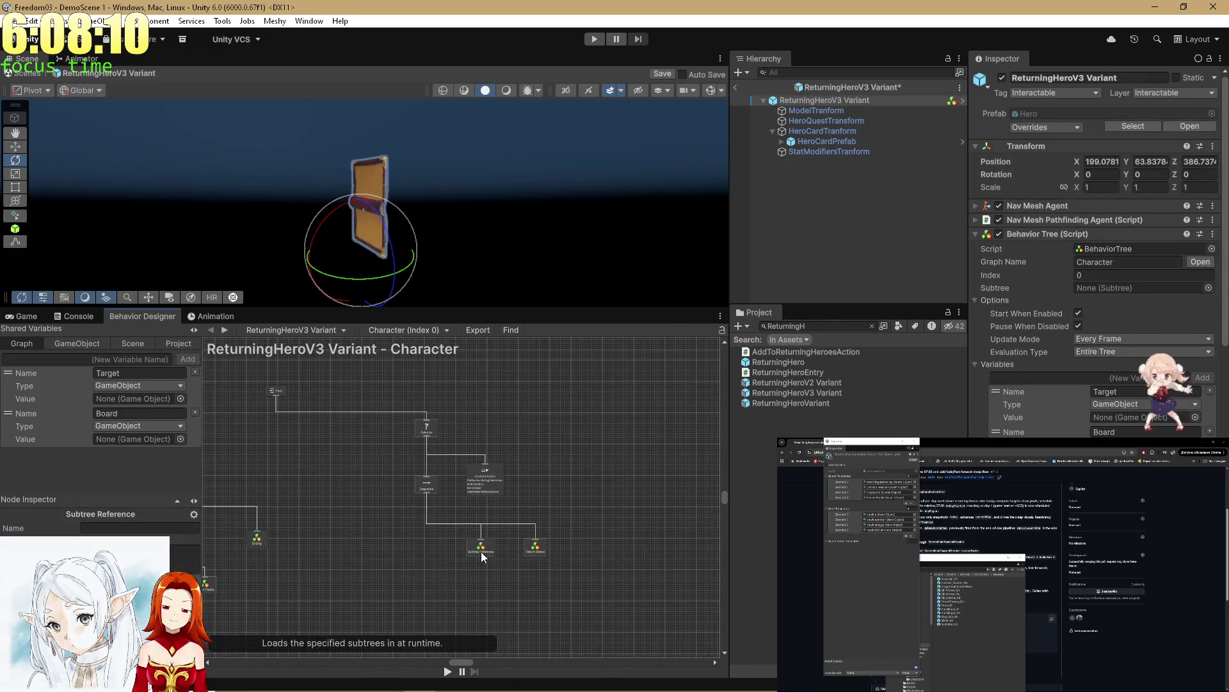
{"action": "scroll", "coordinate": [483, 557], "scroll_direction": "up", "scroll_amount": 5}
{"action": "scroll", "coordinate": [500, 512], "scroll_direction": "down", "scroll_amount": 5}
{"action": "scroll", "coordinate": [494, 500], "scroll_direction": "up", "scroll_amount": 5}
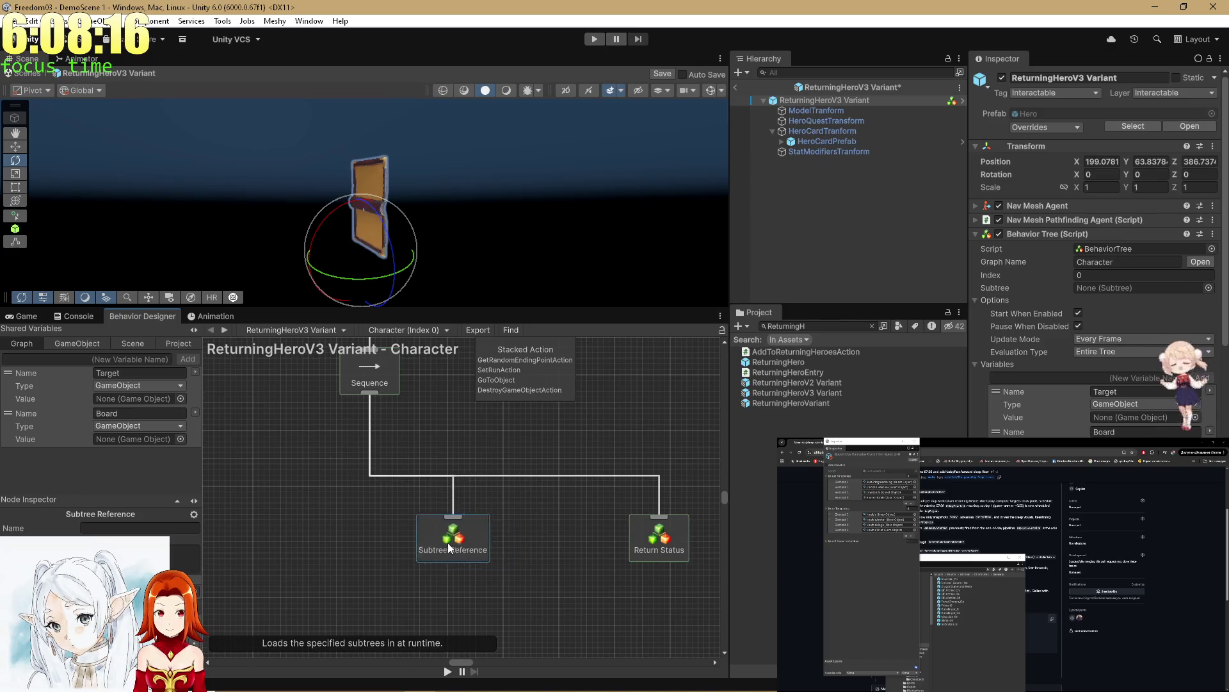
{"action": "left_click_drag", "start_coordinate": [449, 547], "coordinate": [524, 558]}
{"action": "mouse_move", "coordinate": [459, 523]}
{"action": "left_mouse_down"}
{"action": "mouse_move", "coordinate": [508, 594]}
{"action": "mouse_move", "coordinate": [528, 501]}
{"action": "mouse_move", "coordinate": [497, 538]}
{"action": "left_mouse_up"}
{"action": "left_click", "coordinate": [872, 325]}
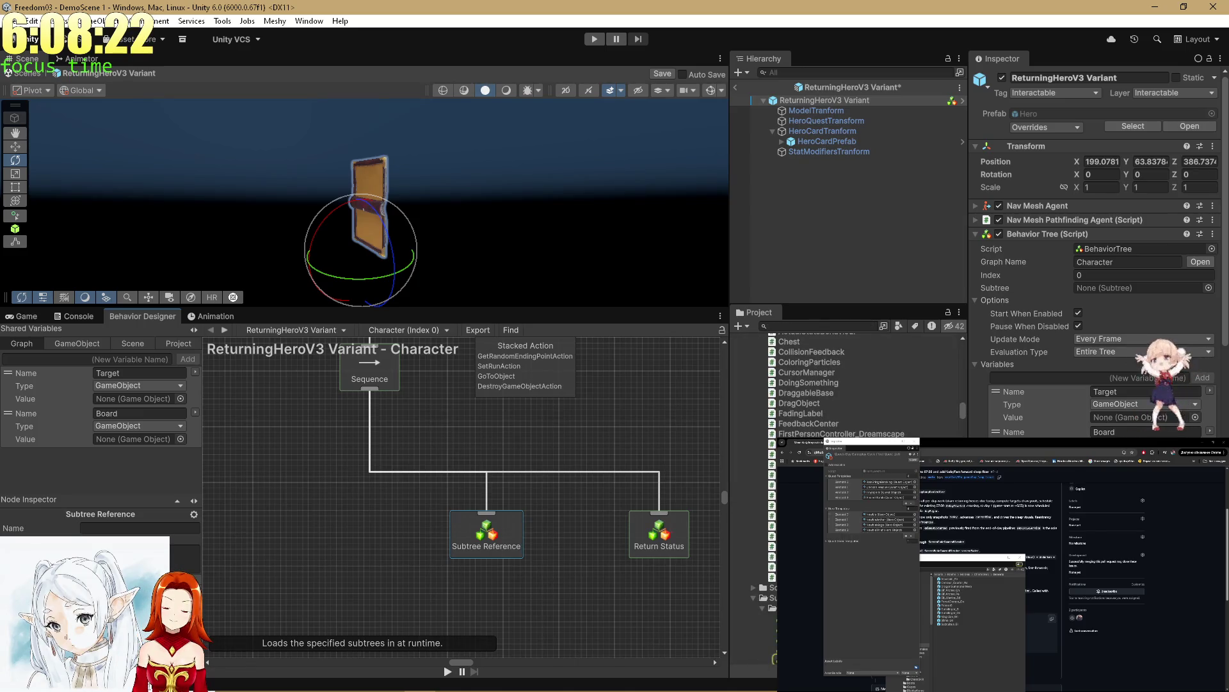
{"action": "left_click", "coordinate": [762, 580]}
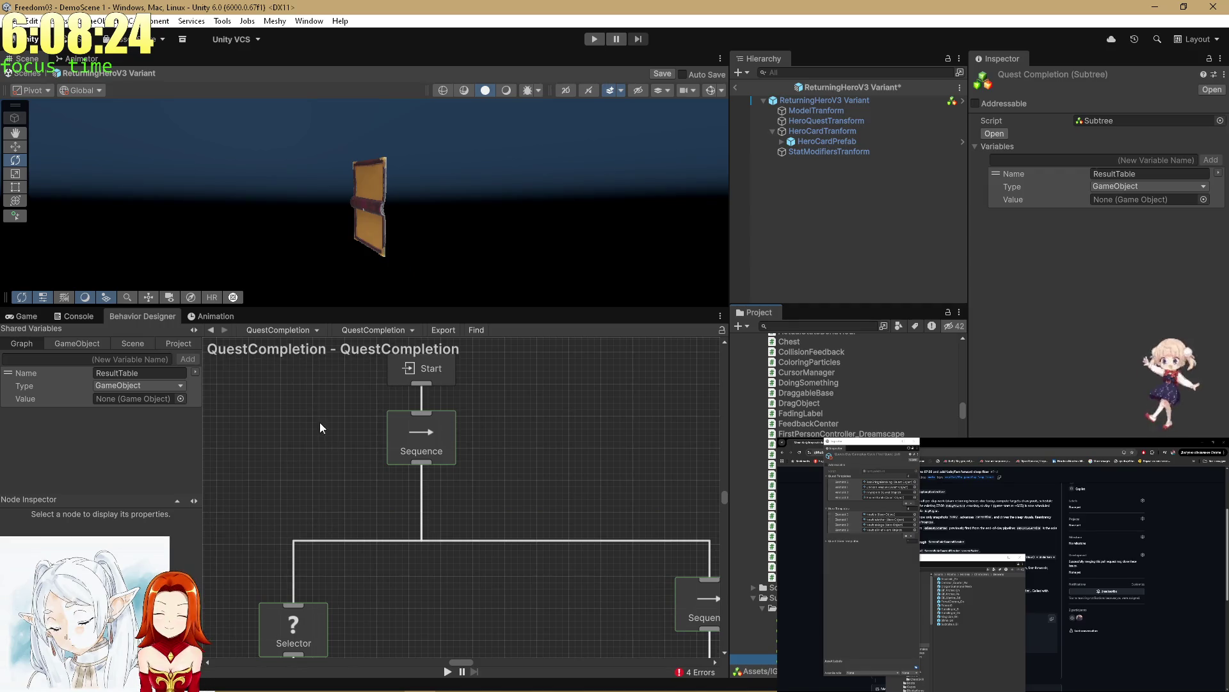
{"action": "scroll", "coordinate": [322, 422], "scroll_direction": "down", "scroll_amount": 5}
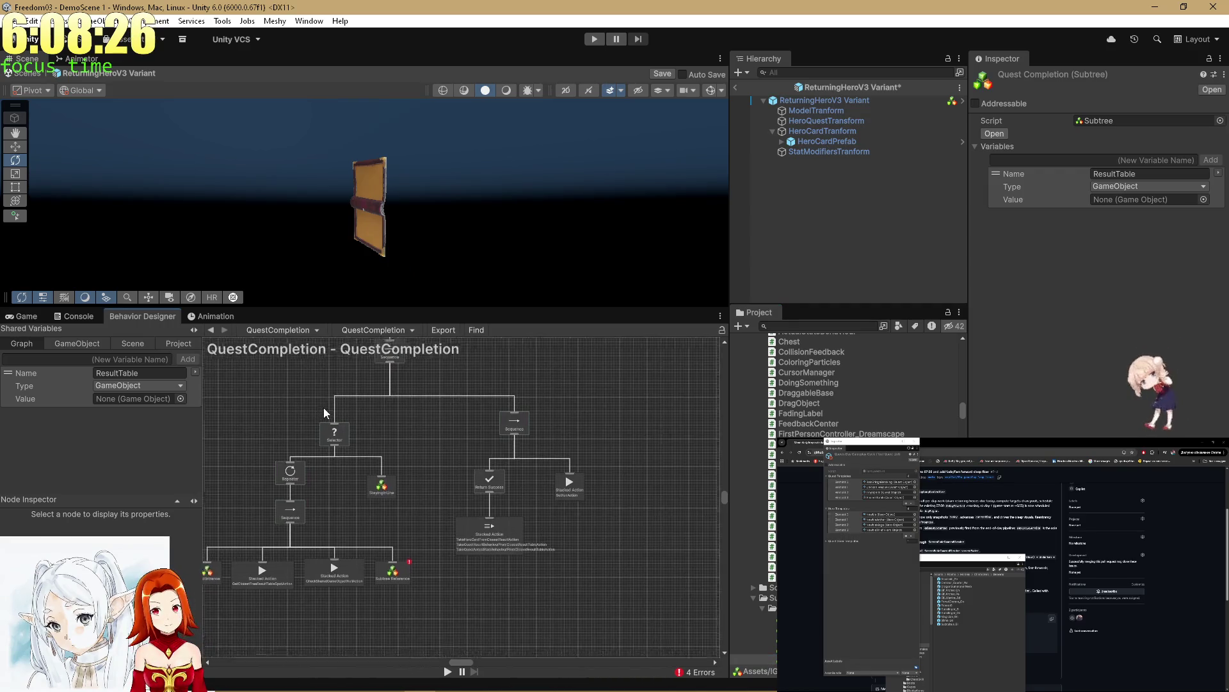
{"action": "scroll", "coordinate": [288, 400], "scroll_direction": "down", "scroll_amount": 2}
Step: Add a MainTarget GameObject shared variable to the QuestCompletion subtree
{"action": "left_click", "coordinate": [172, 359]}
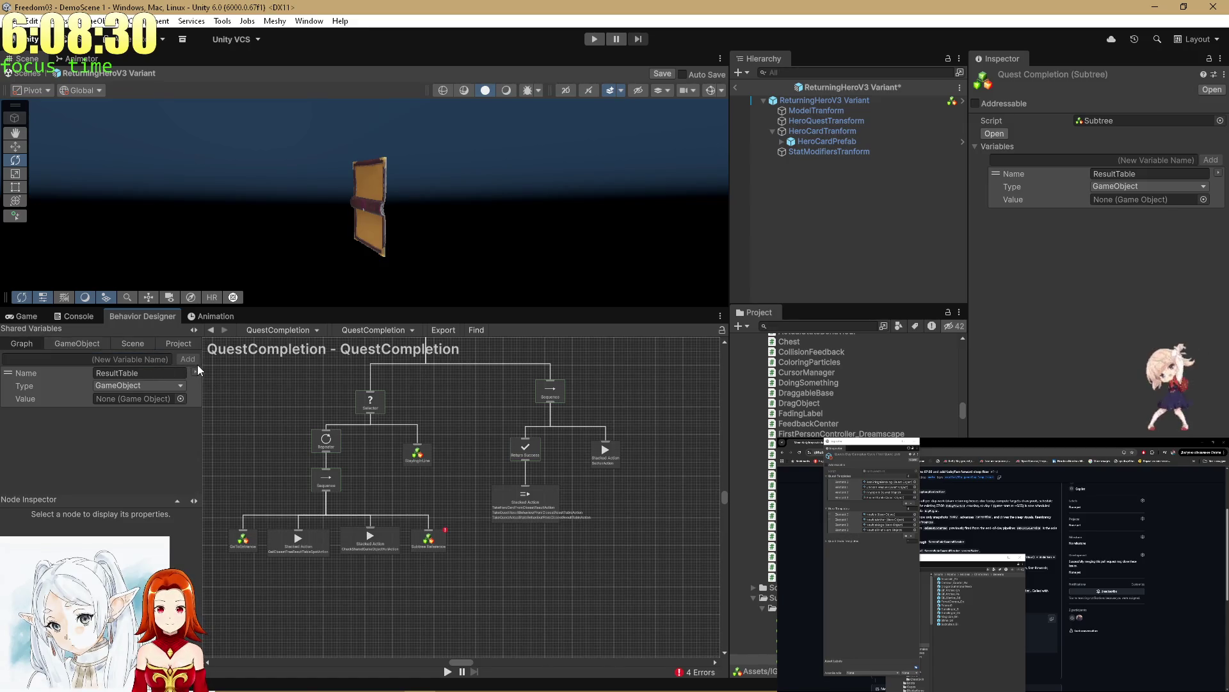
{"action": "left_click", "coordinate": [143, 362]}
{"action": "type", "text": "MainTarget"}
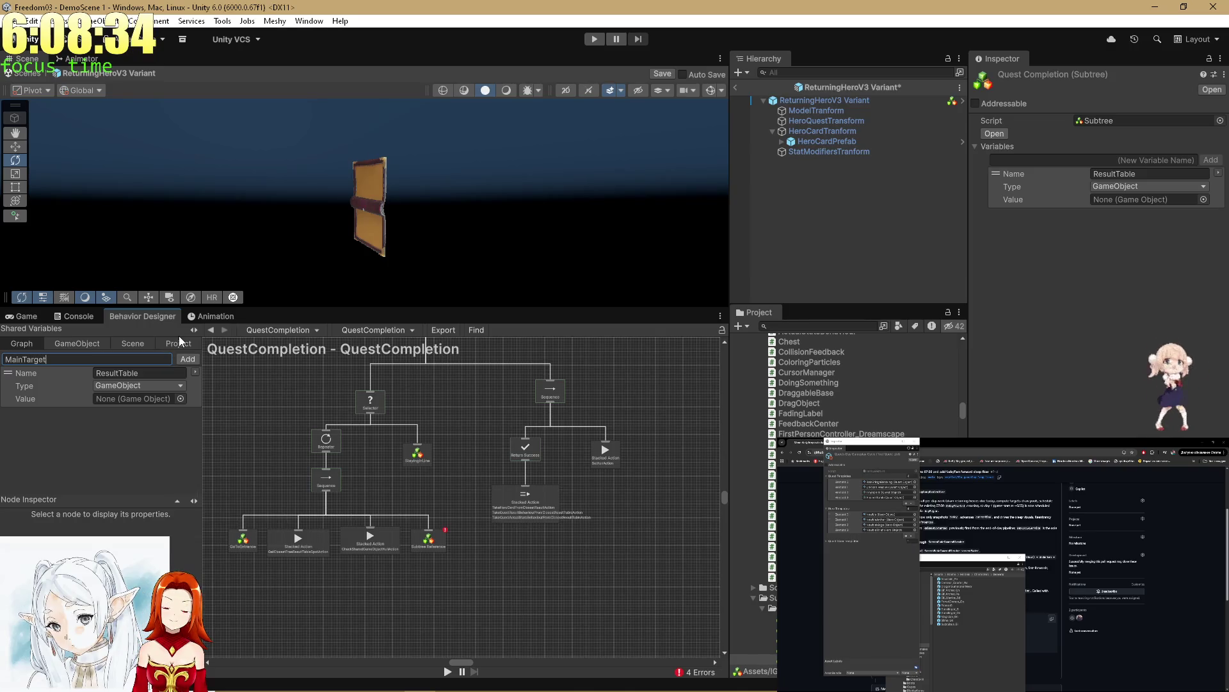
{"action": "left_click", "coordinate": [188, 358]}
{"action": "left_click", "coordinate": [147, 426]}
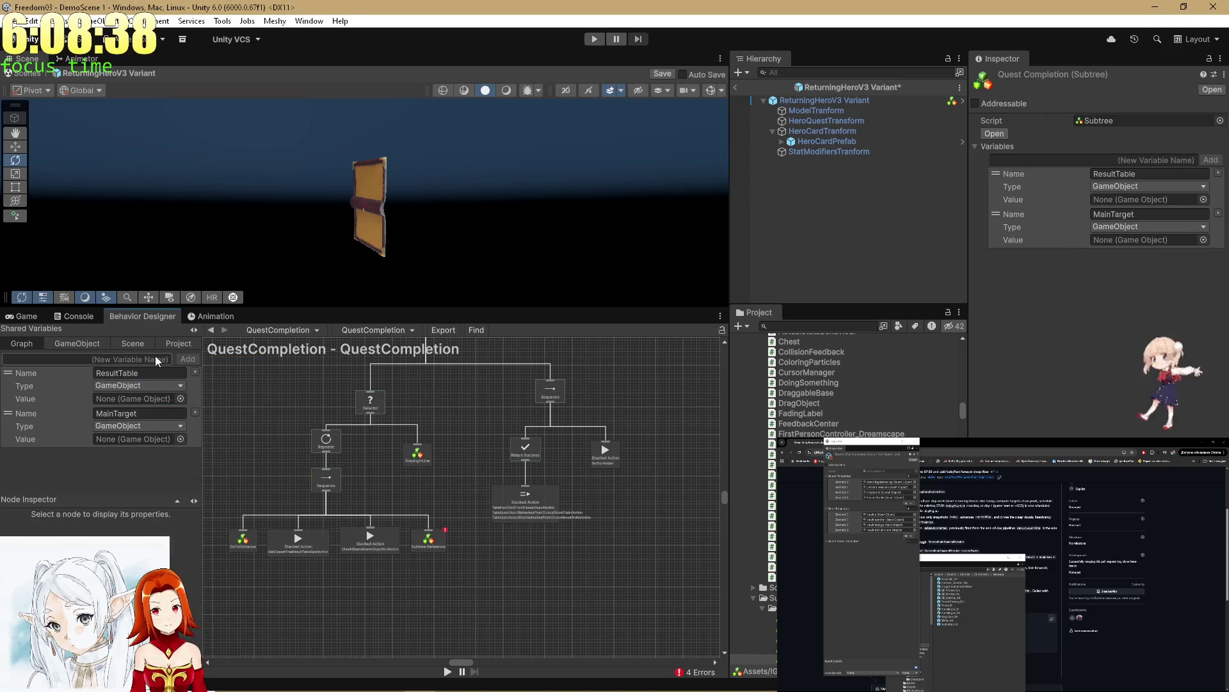
Step: Add SecondaryTarget as a GameObject shared variable, redoing it after an undo
{"action": "type", "text": "Secondary"}
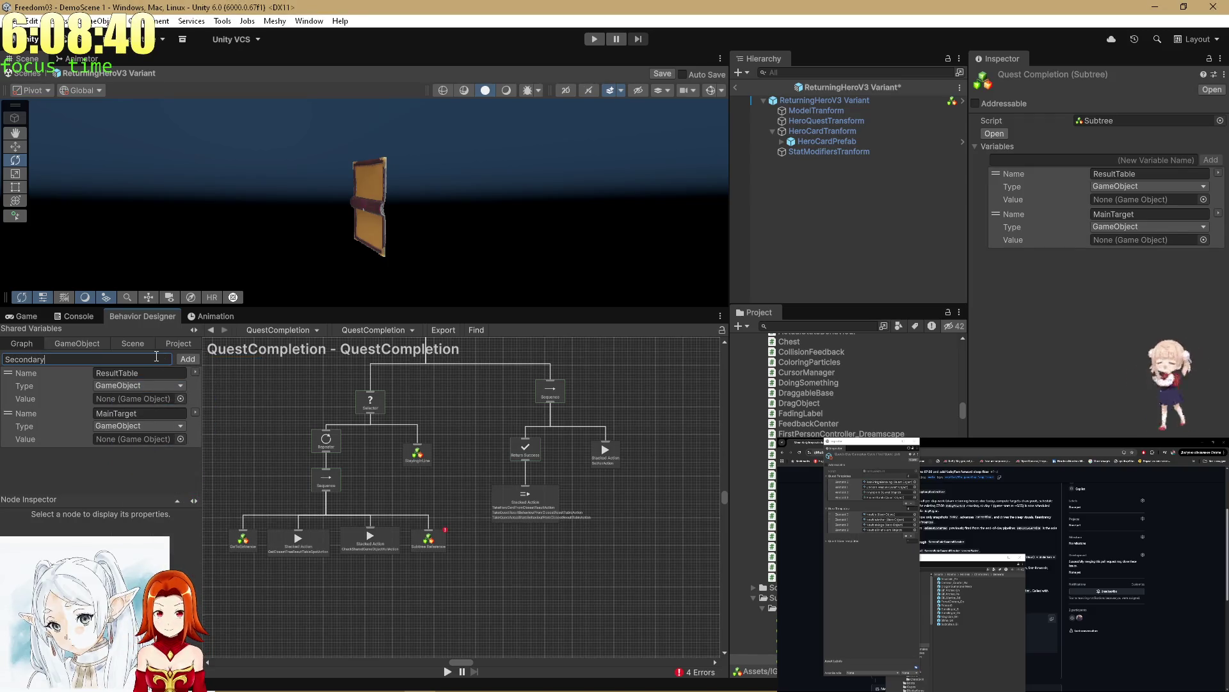
{"action": "type", "text": "Target"}
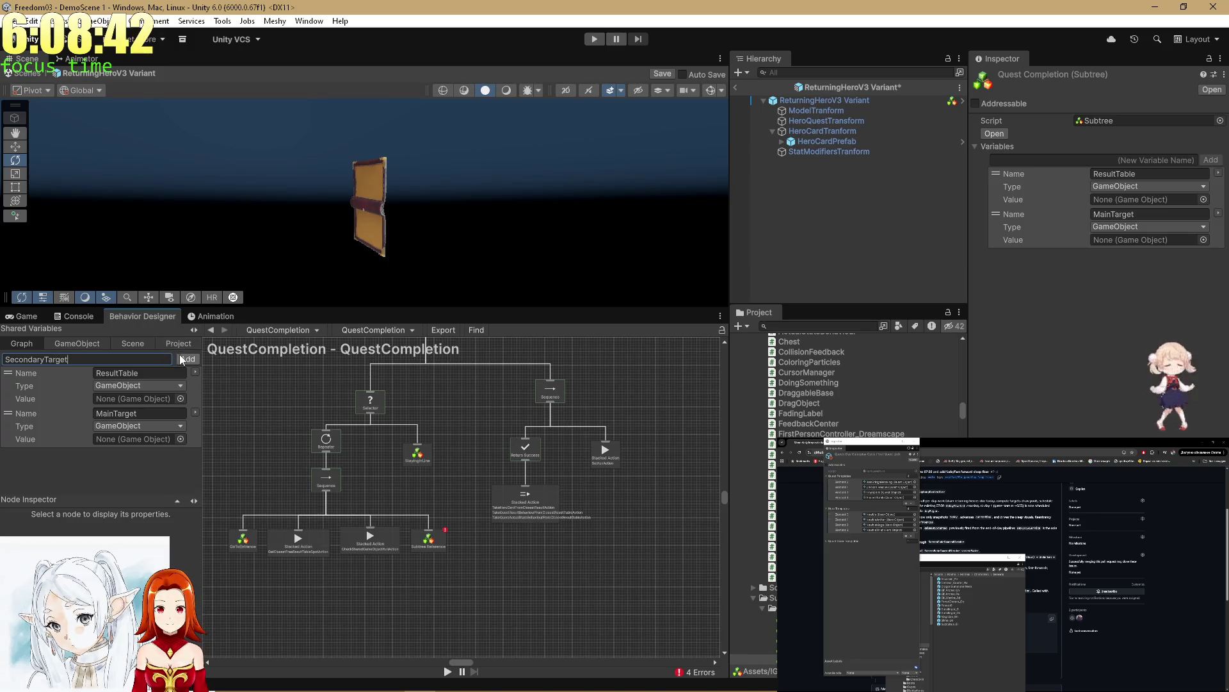
{"action": "left_click", "coordinate": [181, 360]}
{"action": "left_click", "coordinate": [181, 430]}
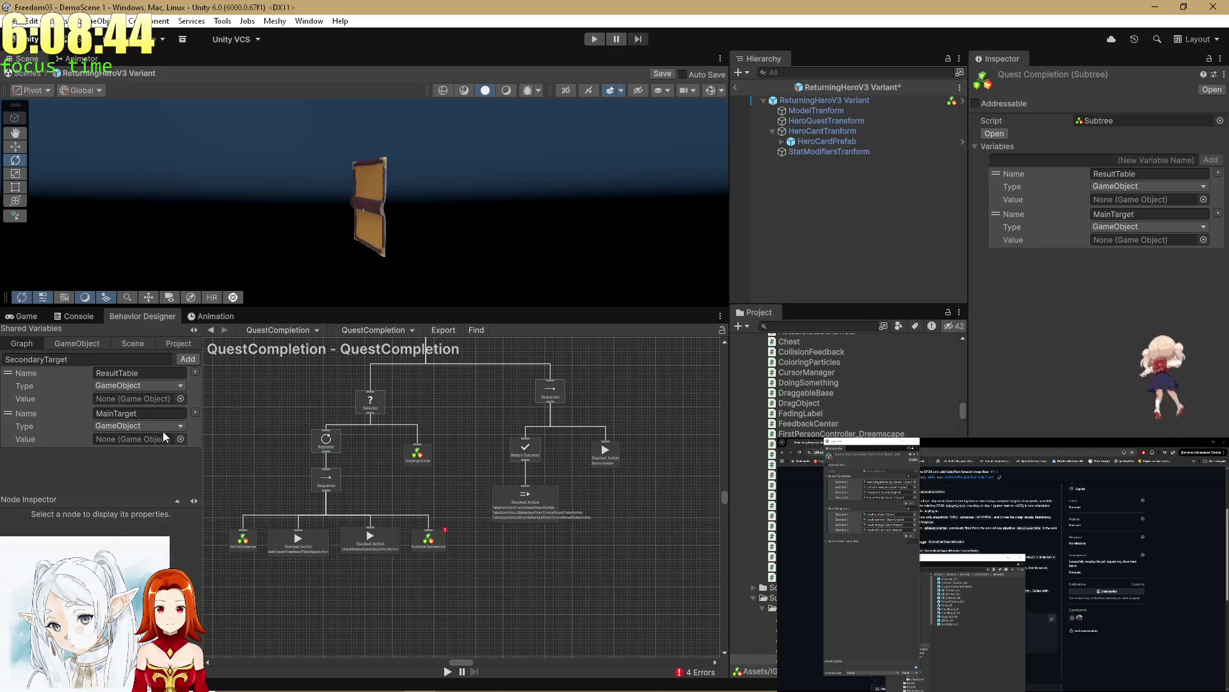
{"action": "key", "text": "Return"}
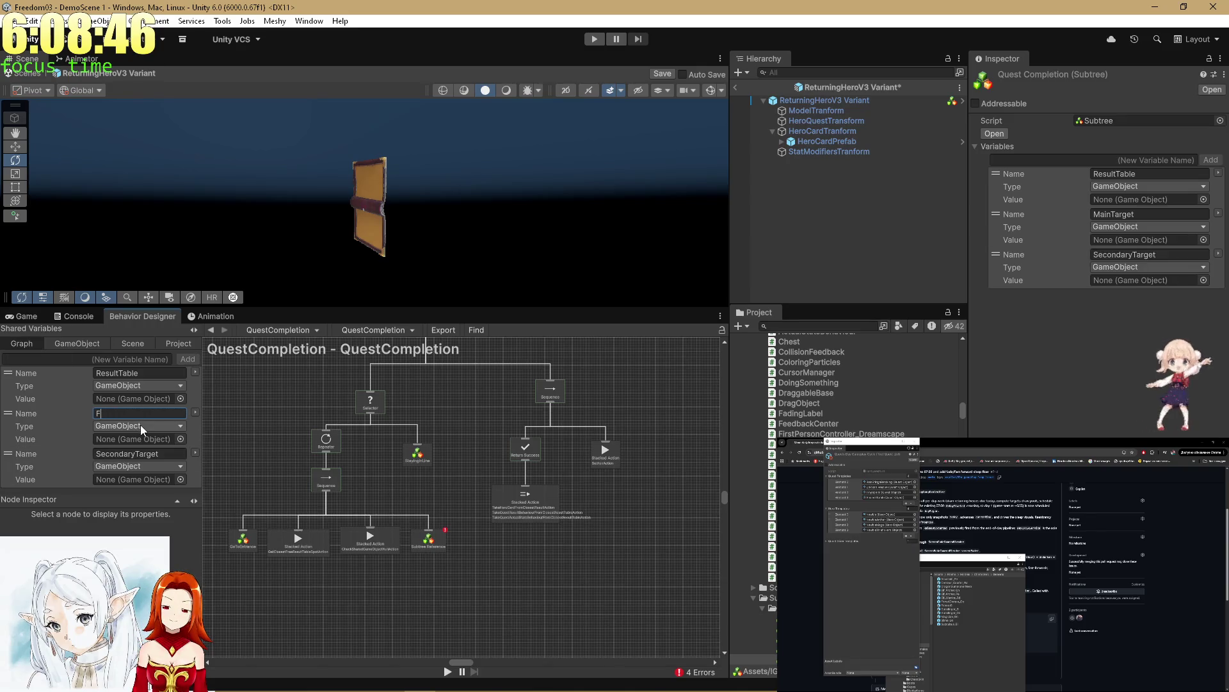
{"action": "key", "text": "ctrl+z"}
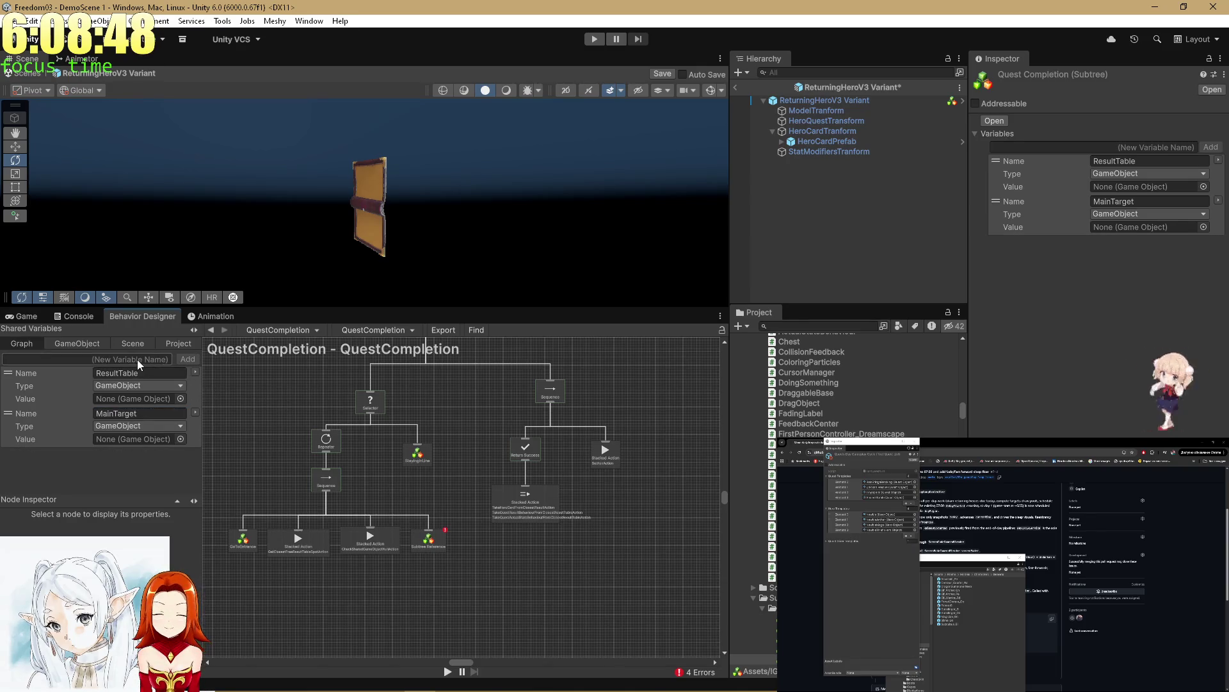
{"action": "type", "text": "Secondar"}
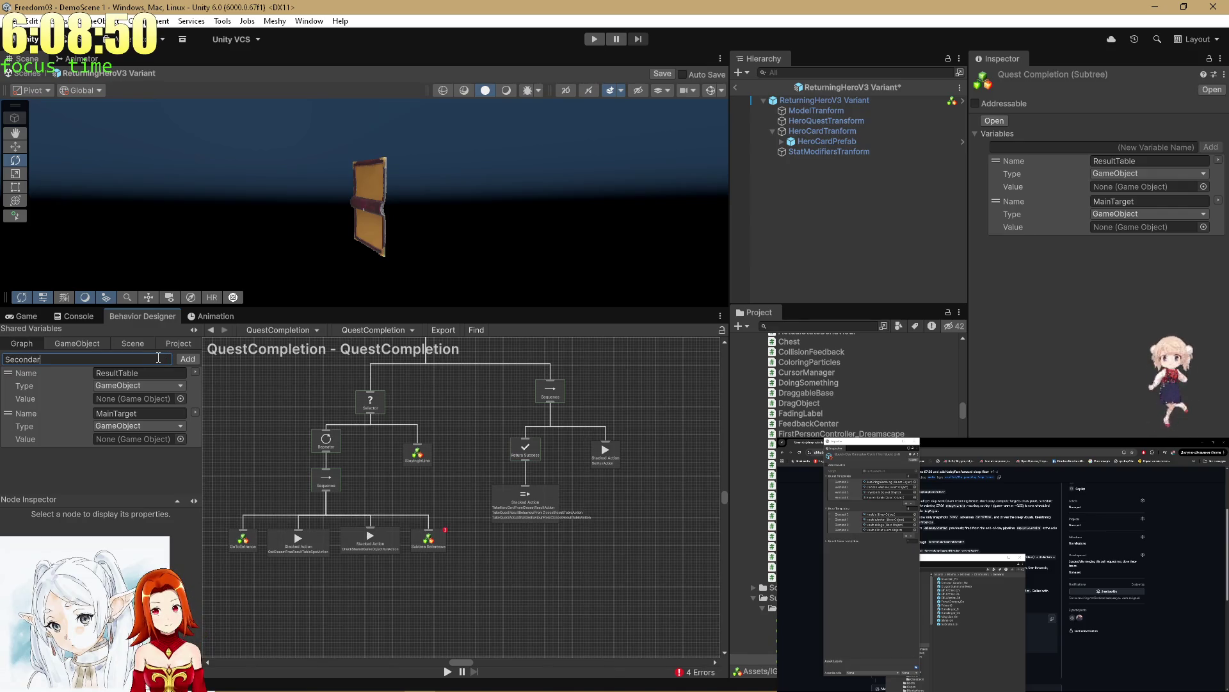
{"action": "type", "text": "yTarget"}
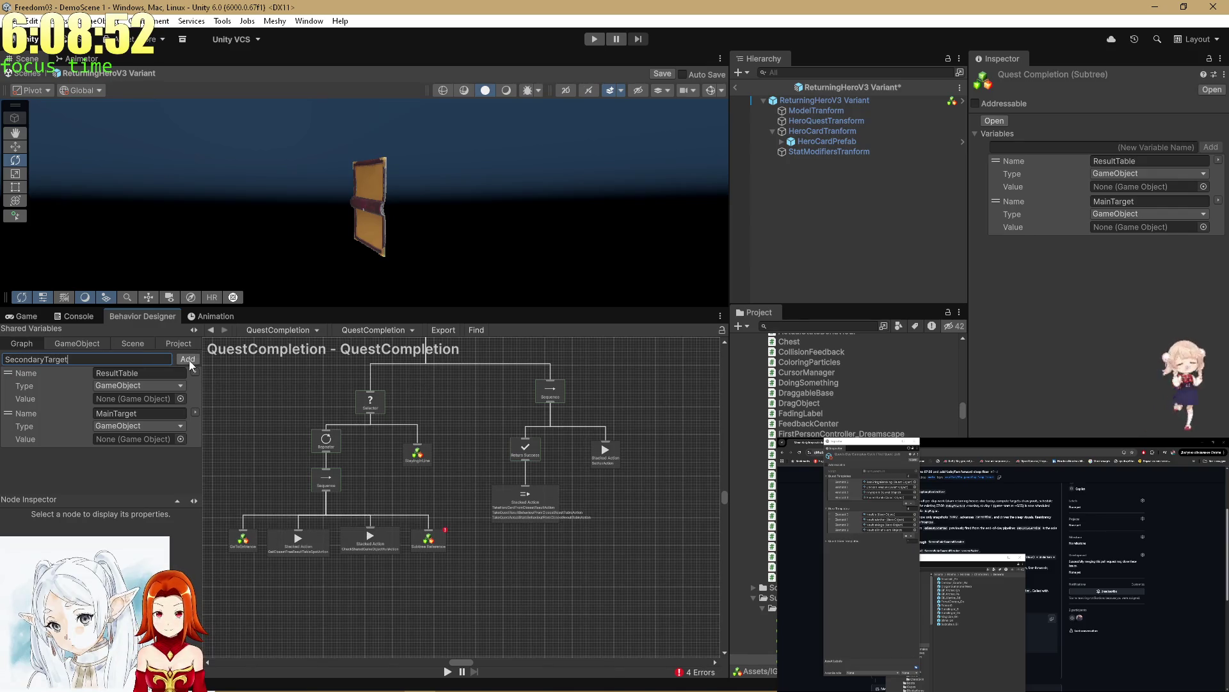
{"action": "left_click", "coordinate": [188, 363]}
{"action": "left_click", "coordinate": [166, 428]}
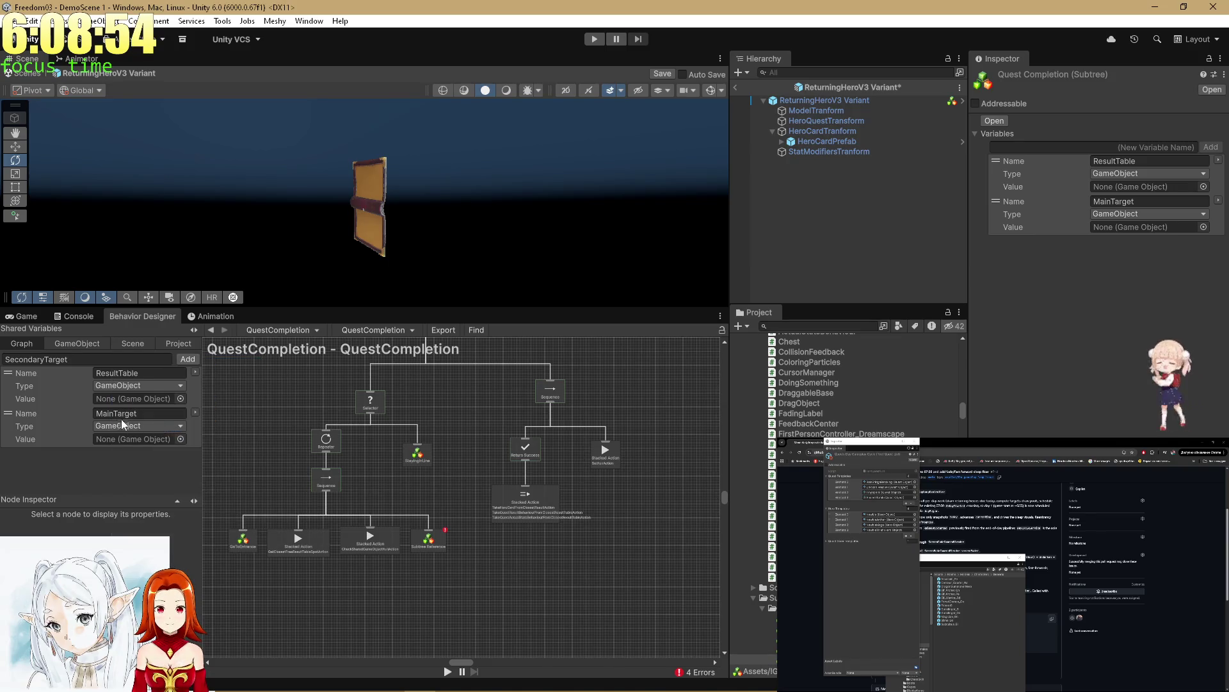
{"action": "left_click", "coordinate": [427, 544]}
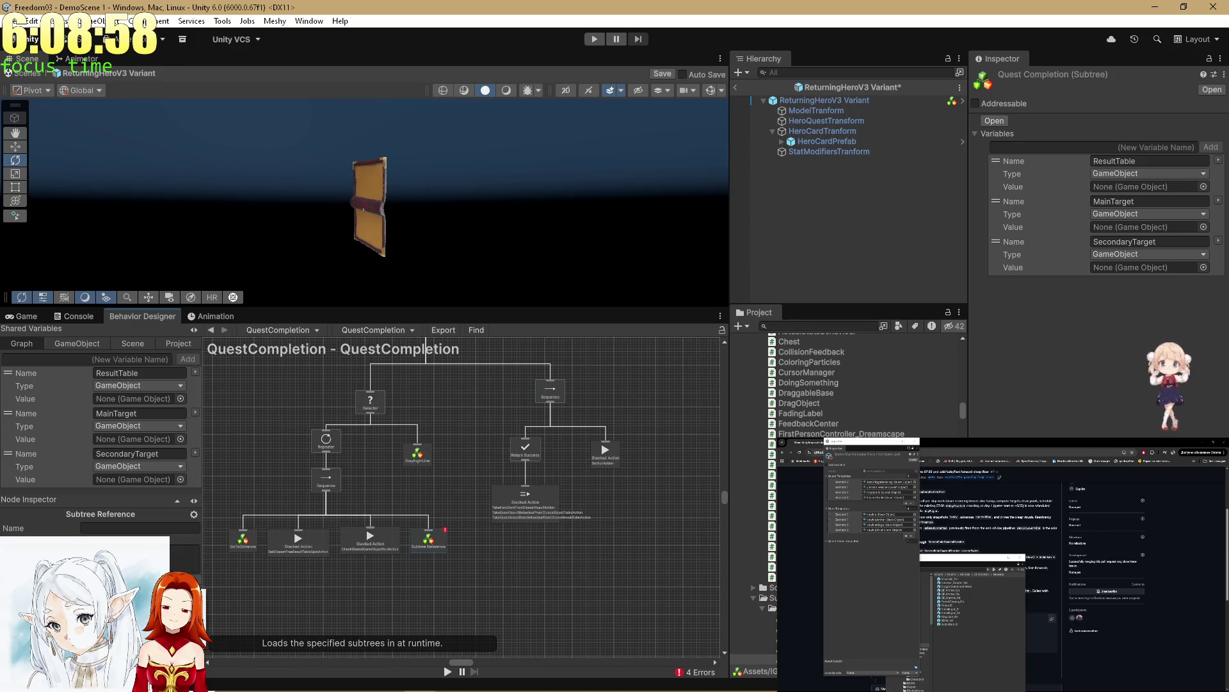
{"action": "left_click", "coordinate": [445, 594]}
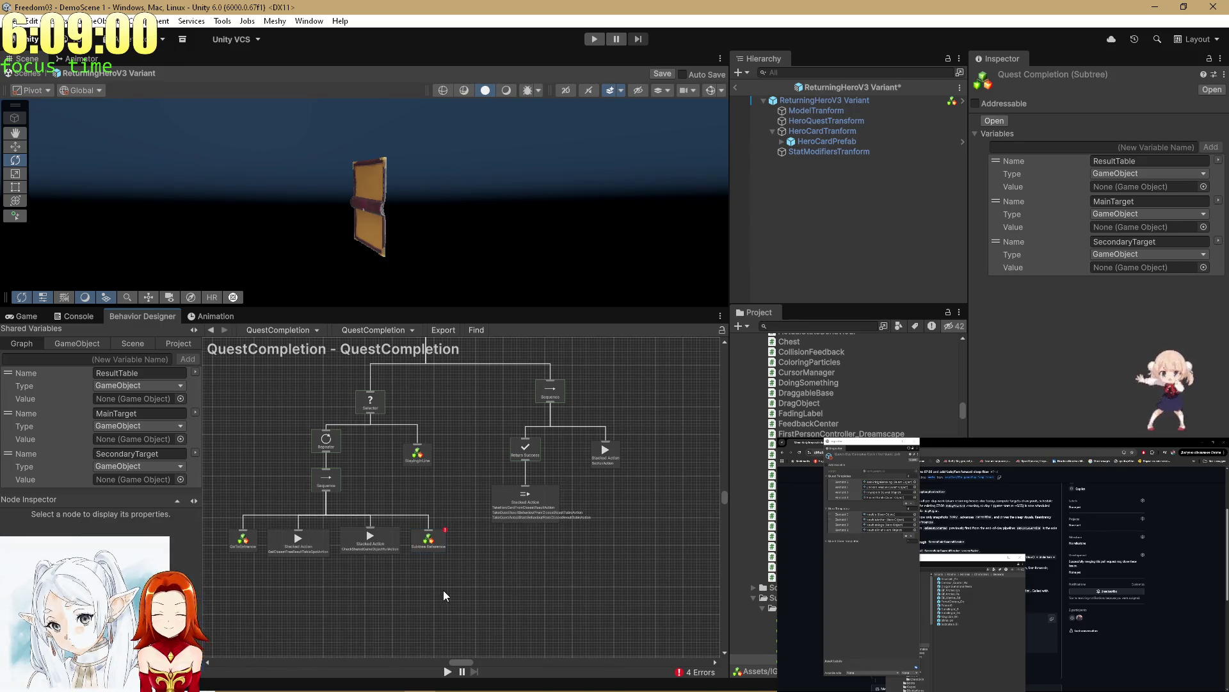
Step: Select the Subtree Reference node and switch between the Character and QuestCompletion graphs
{"action": "left_click", "coordinate": [430, 546]}
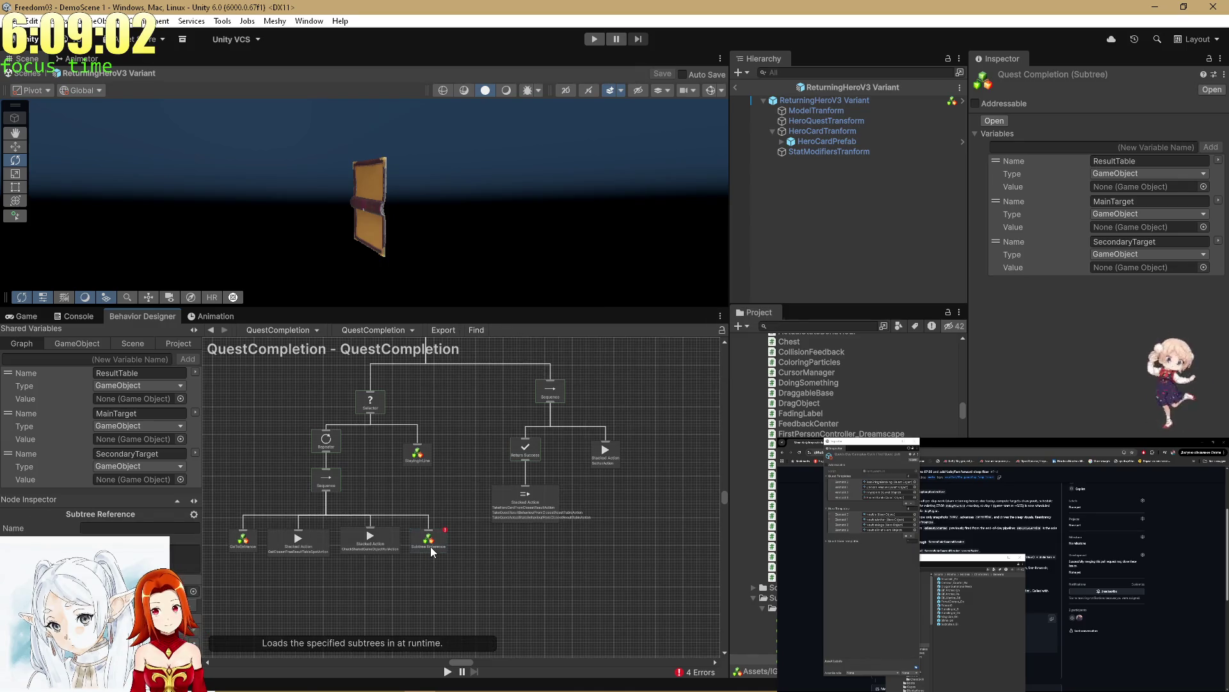
{"action": "left_click", "coordinate": [422, 497]}
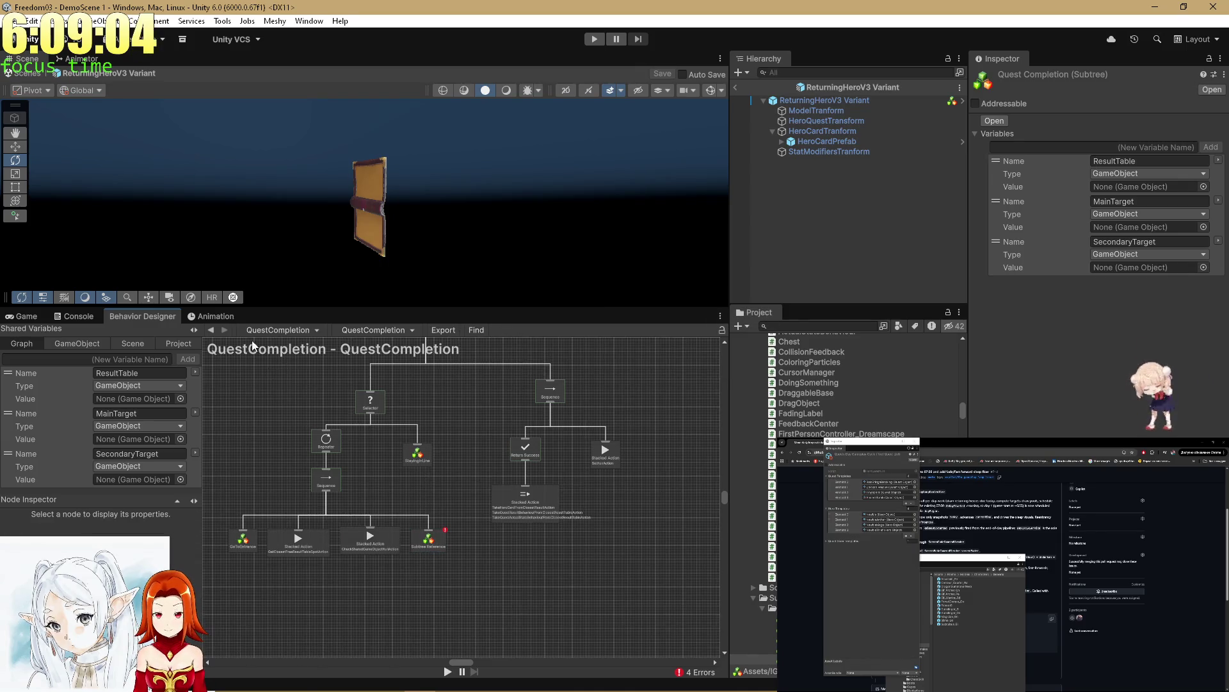
{"action": "left_click", "coordinate": [211, 330]}
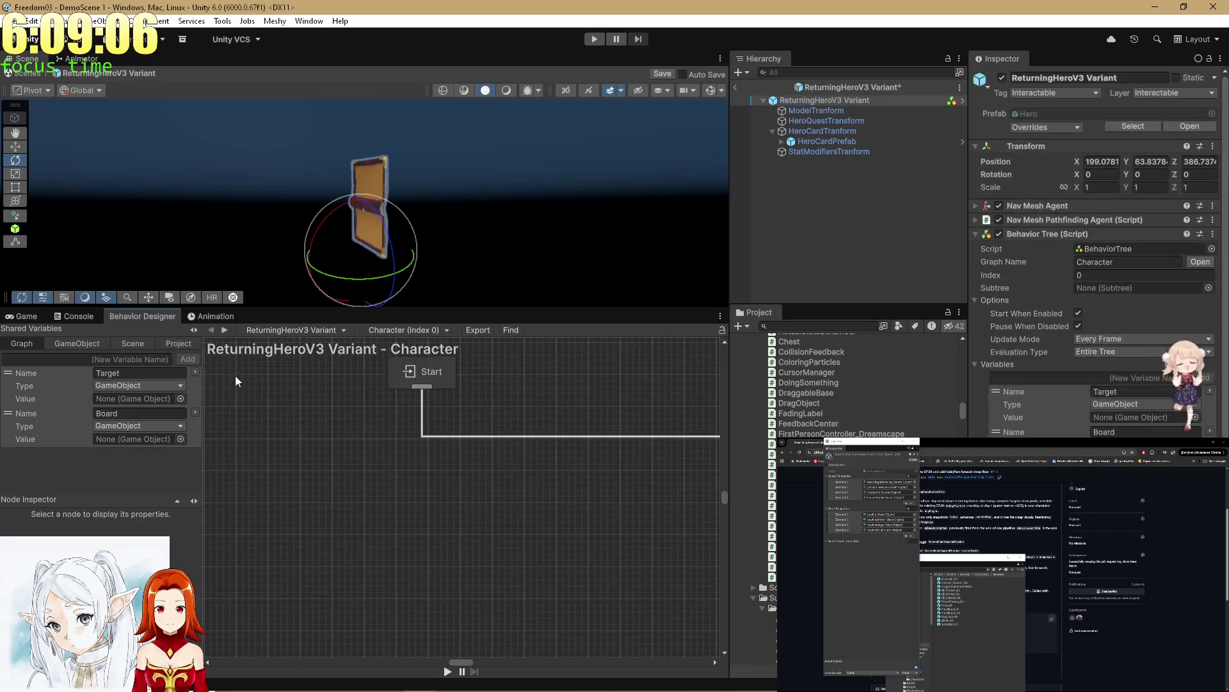
{"action": "left_click", "coordinate": [224, 330]}
{"action": "scroll", "coordinate": [324, 458], "scroll_direction": "down", "scroll_amount": 3}
{"action": "scroll", "coordinate": [323, 458], "scroll_direction": "up", "scroll_amount": 2}
Step: Select the erroring Subtree Reference node and open the Error Window with the graph's errors
{"action": "left_click", "coordinate": [343, 563]}
{"action": "scroll", "coordinate": [357, 608], "scroll_direction": "up", "scroll_amount": 3}
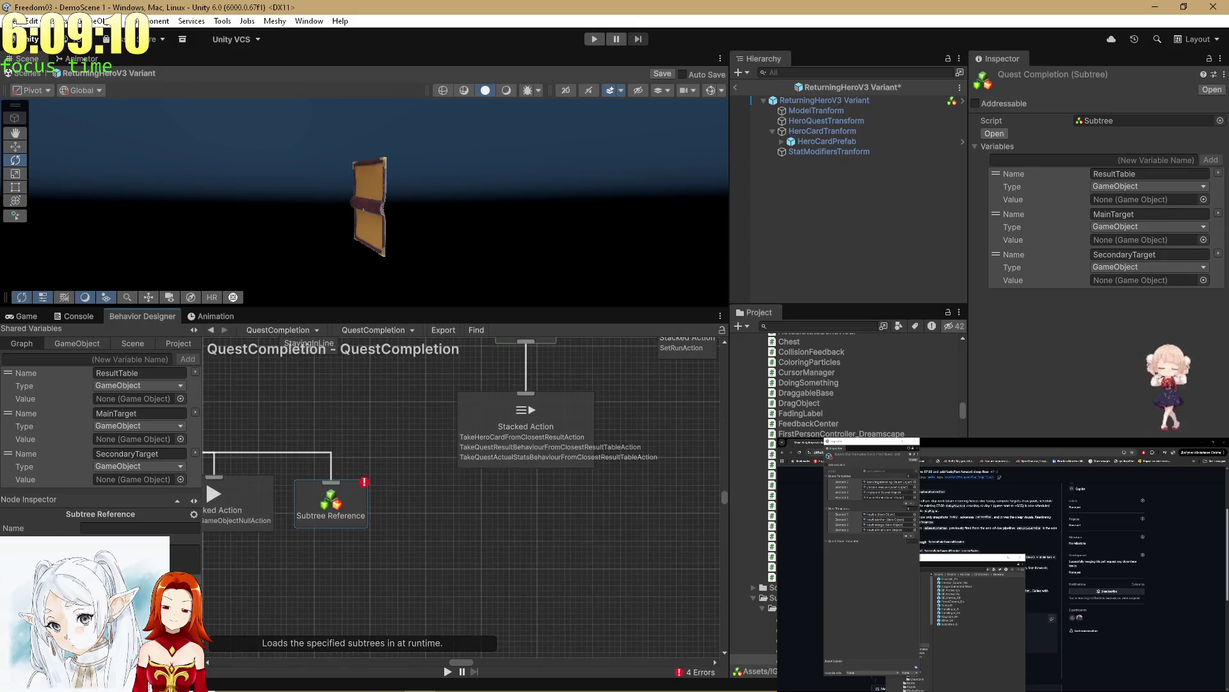
{"action": "left_click", "coordinate": [267, 401]}
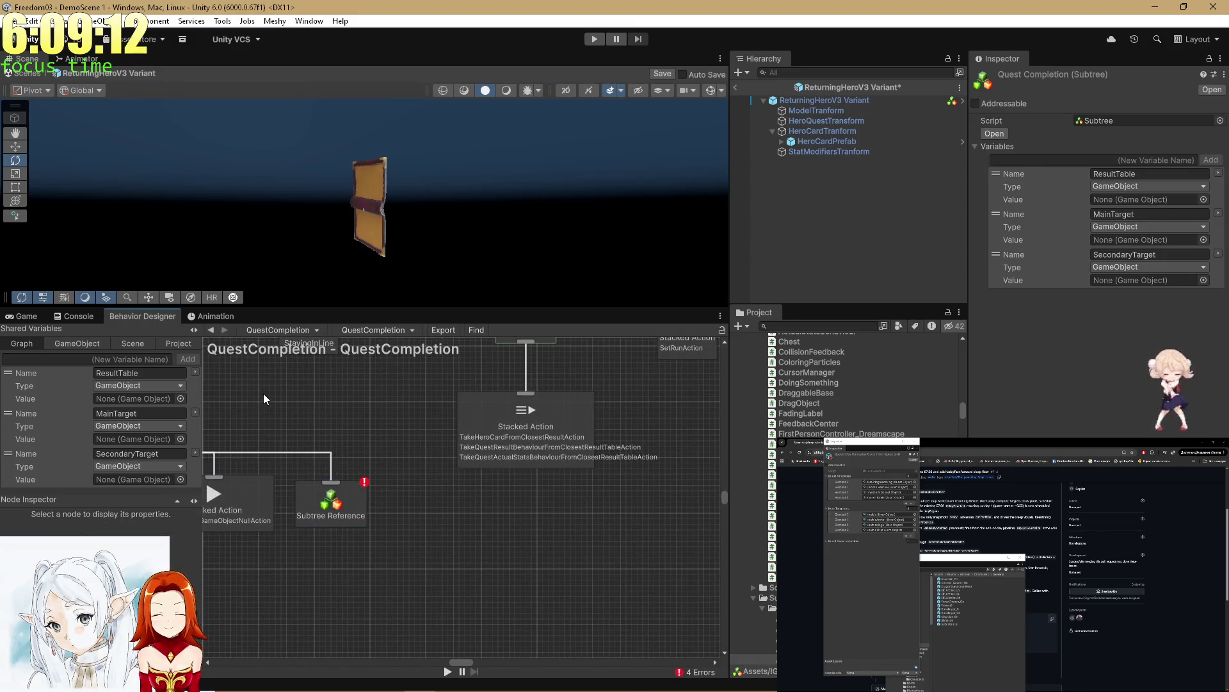
{"action": "left_click", "coordinate": [683, 671]}
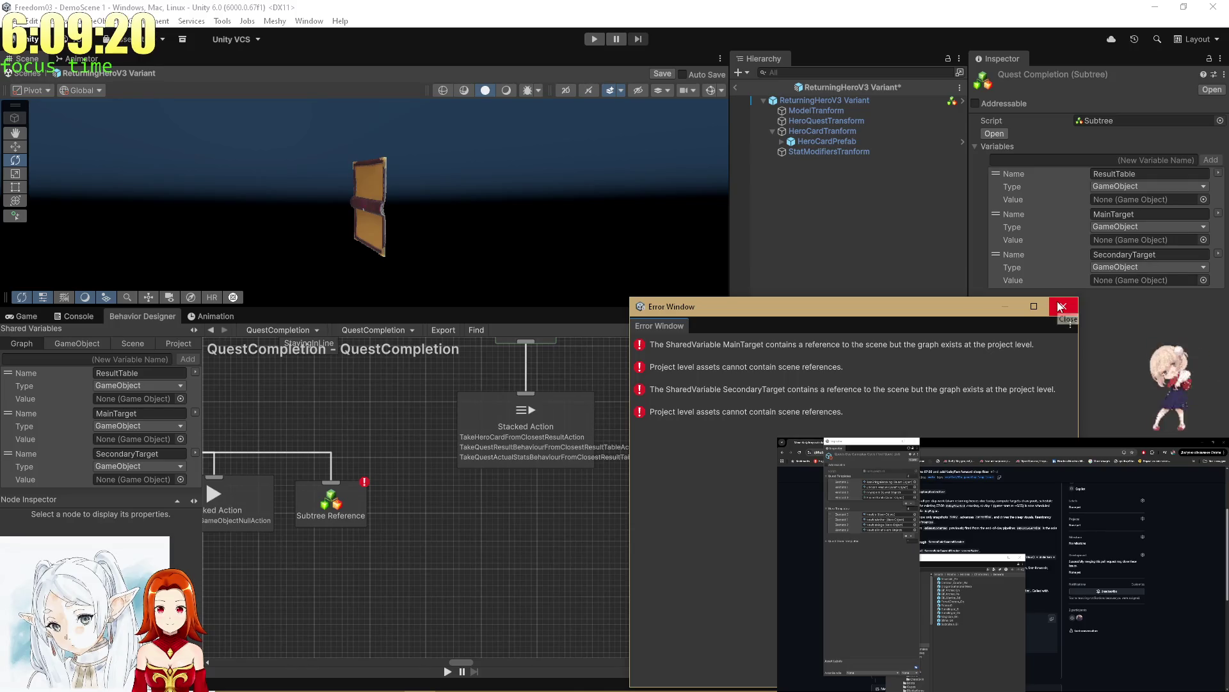
Step: Close the Error Window and check the Scene and Graph shared-variable lists
{"action": "left_click", "coordinate": [1061, 306]}
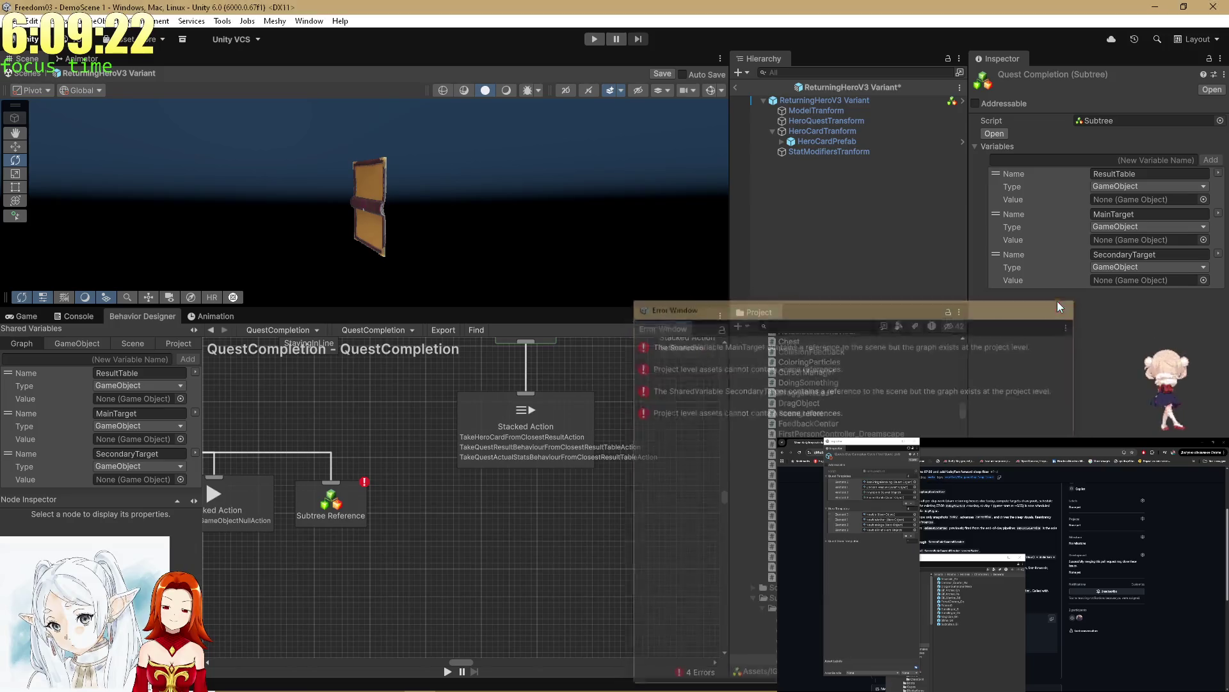
{"action": "left_click", "coordinate": [466, 530]}
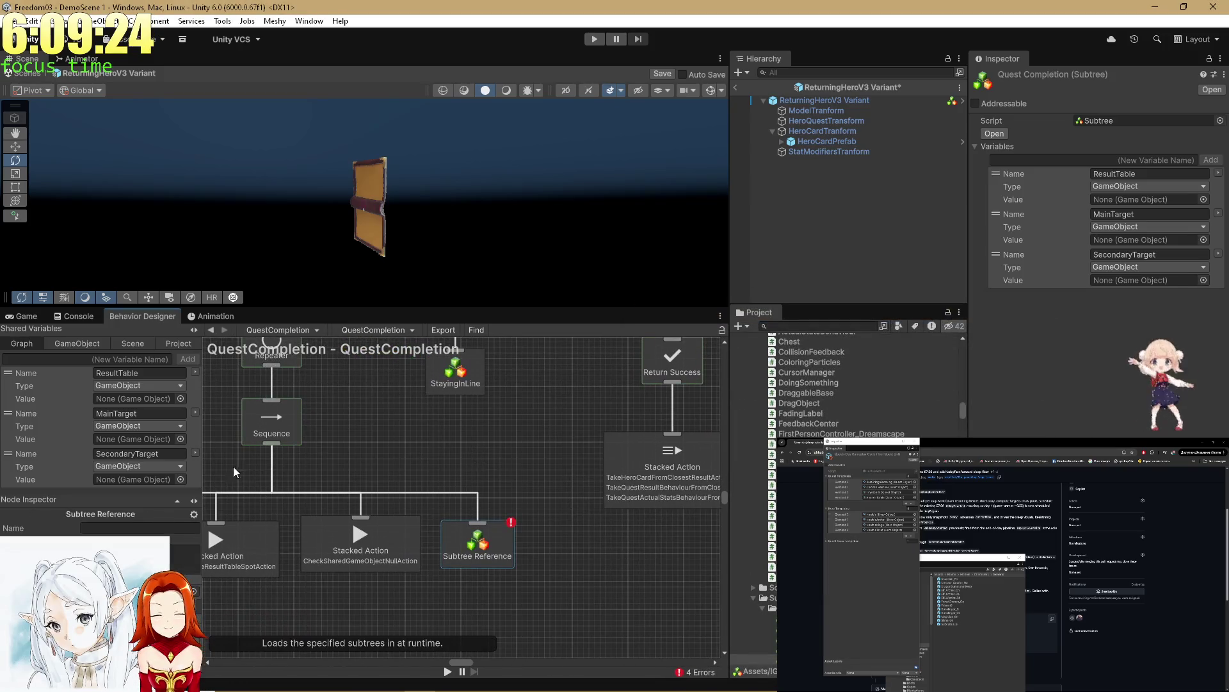
{"action": "left_click", "coordinate": [127, 345]}
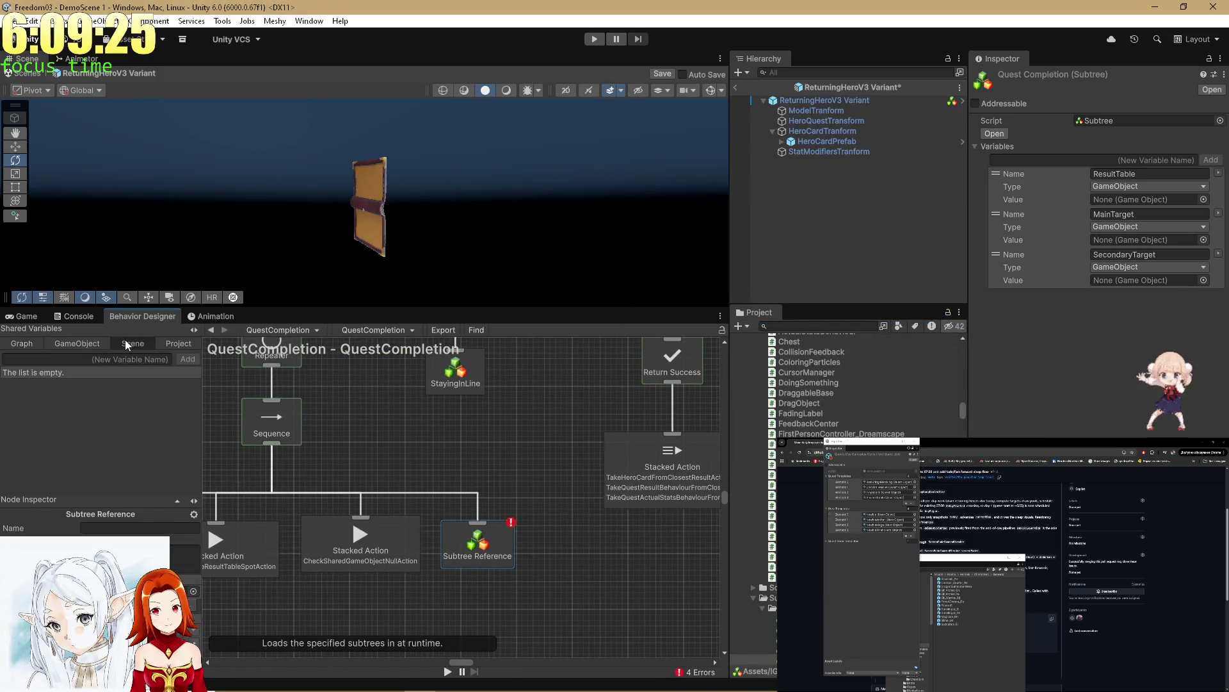
{"action": "left_click", "coordinate": [19, 351]}
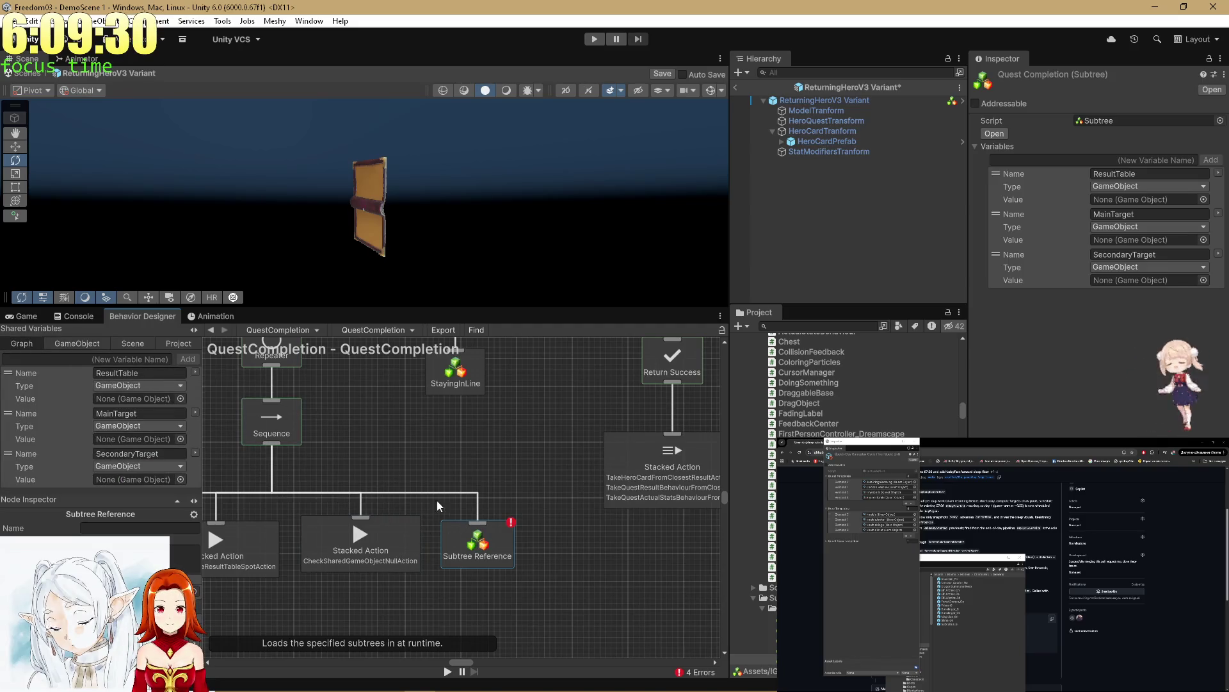
Step: Navigate back to the ReturningHeroV3 Variant's Character graph
{"action": "scroll", "coordinate": [340, 405], "scroll_direction": "down", "scroll_amount": 5}
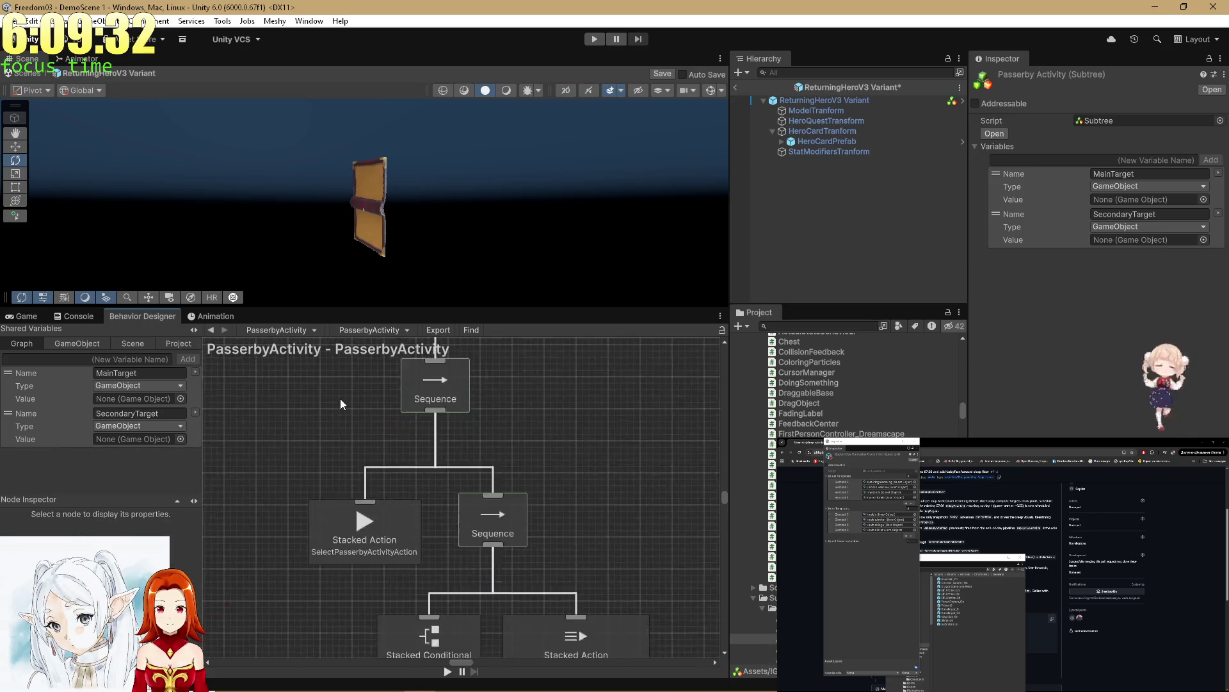
{"action": "left_click", "coordinate": [211, 330]}
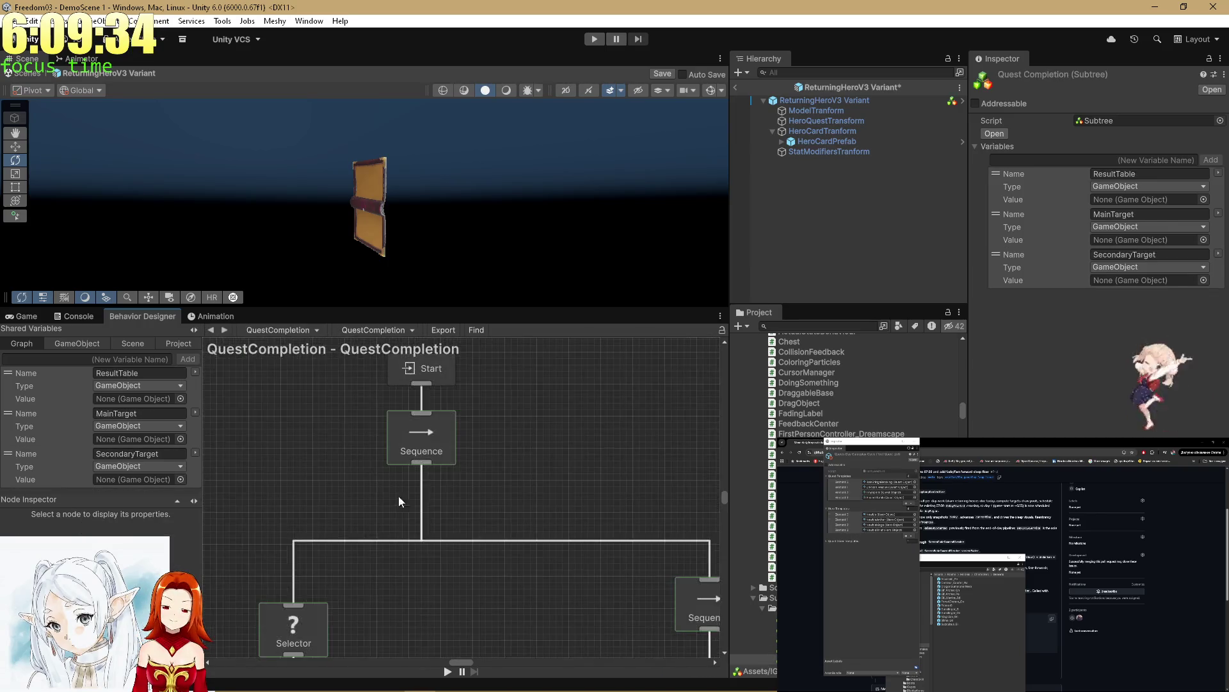
{"action": "scroll", "coordinate": [427, 486], "scroll_direction": "down", "scroll_amount": 4}
{"action": "scroll", "coordinate": [426, 486], "scroll_direction": "down", "scroll_amount": 2}
{"action": "scroll", "coordinate": [384, 416], "scroll_direction": "up", "scroll_amount": 6}
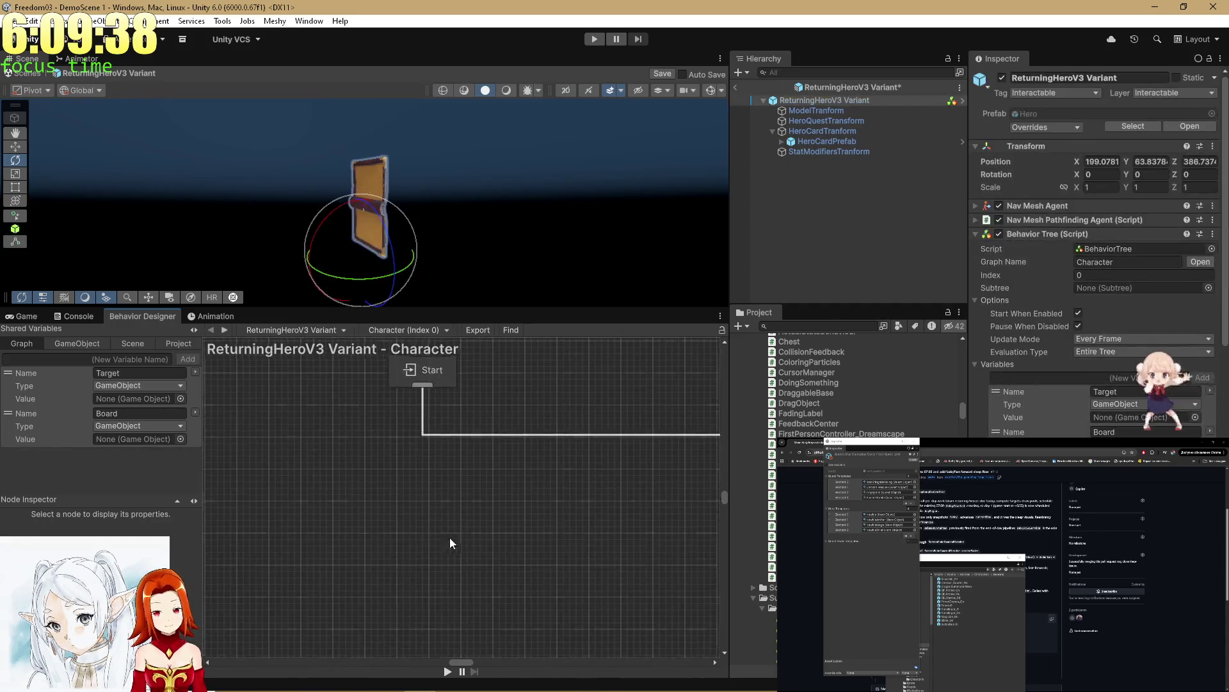
Step: Inspect the hero's Subtree Reference node, save the ReturningHeroV3 Variant prefab, and return to the Game view
{"action": "scroll", "coordinate": [334, 417], "scroll_direction": "down", "scroll_amount": 3}
{"action": "scroll", "coordinate": [519, 525], "scroll_direction": "up", "scroll_amount": 3}
{"action": "left_click", "coordinate": [519, 525]}
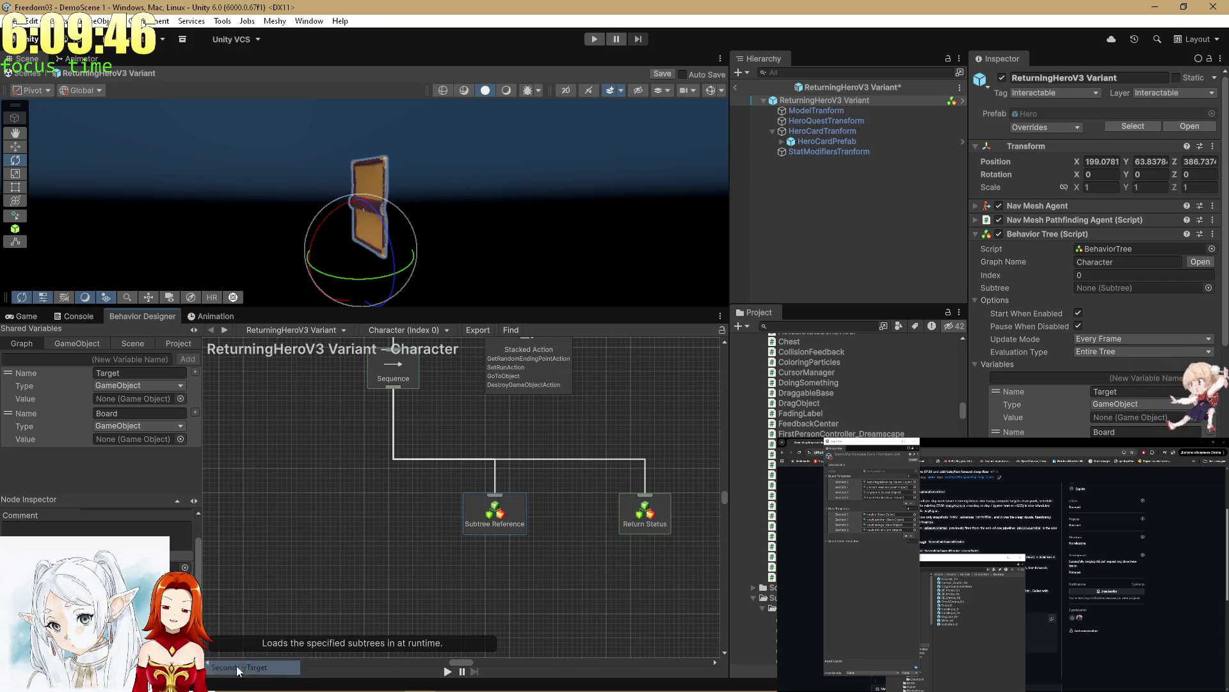
{"action": "left_click", "coordinate": [388, 545]}
{"action": "key", "text": "ctrl+s"}
{"action": "left_click", "coordinate": [25, 316]}
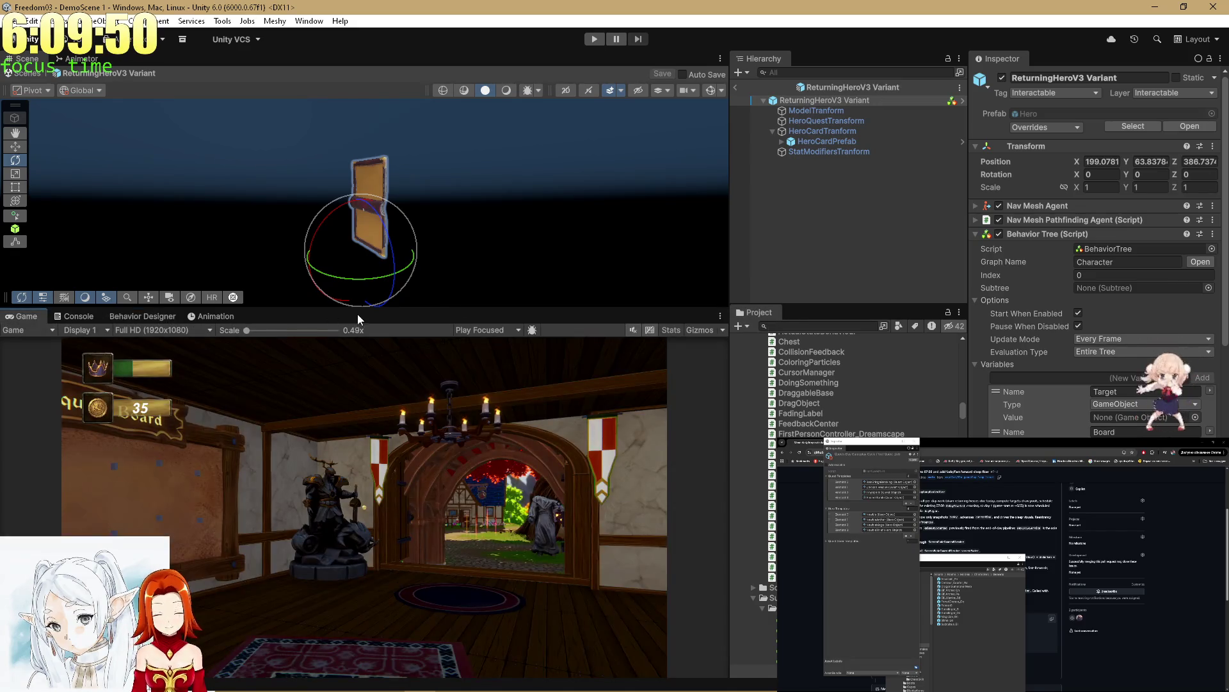
Step: Start Play mode for the tavern scene and wait while Unity reloads scripts
{"action": "key", "text": "ctrl+p"}
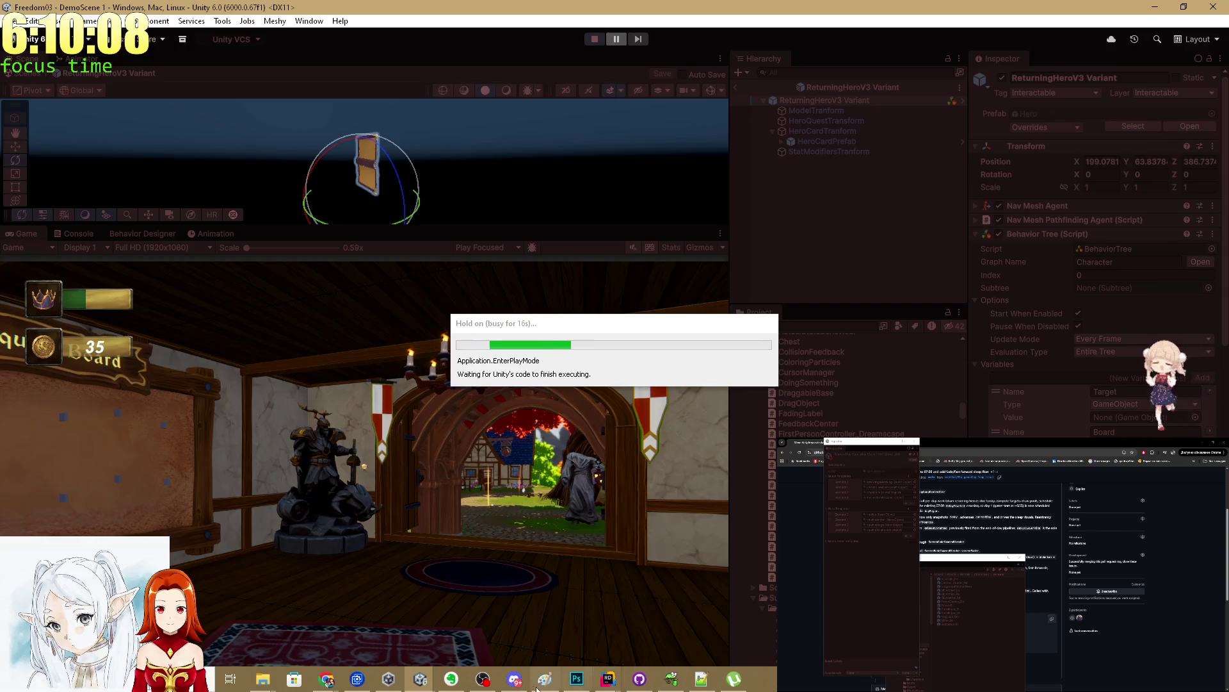
{"action": "left_click", "coordinate": [483, 678]}
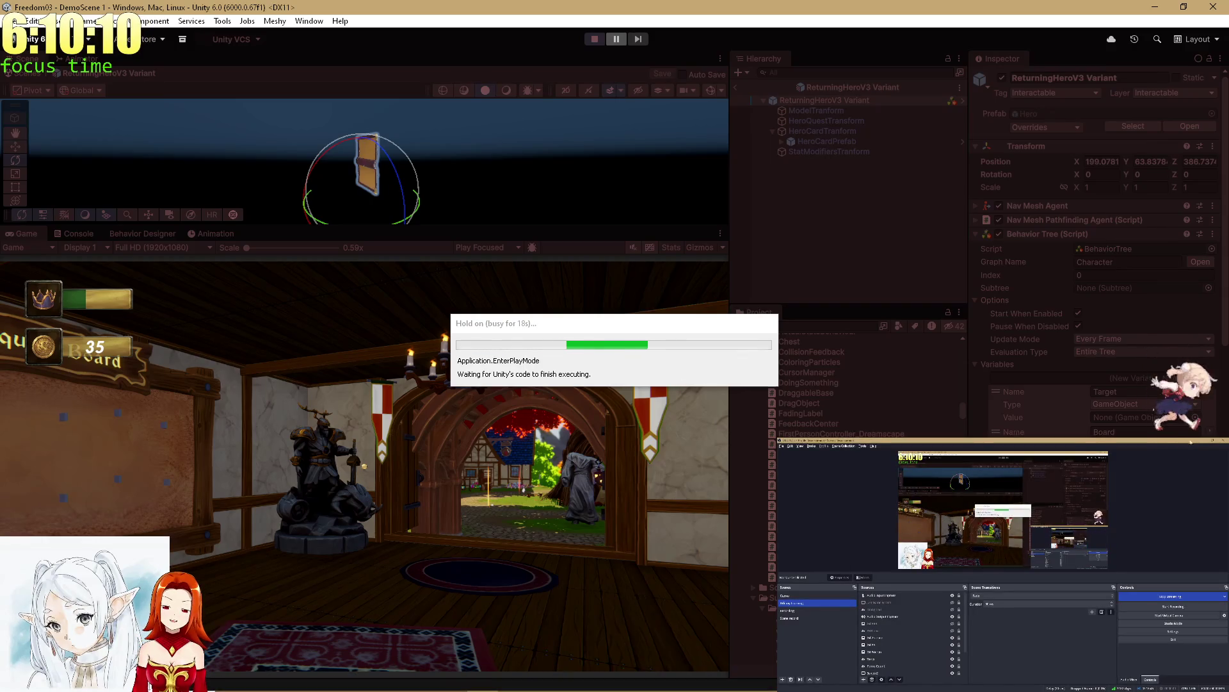
Step: Maximize the Game view, pick the HowYoufeel reply to the hero, and resolve the cave quest choice
{"action": "left_click", "coordinate": [782, 502]}
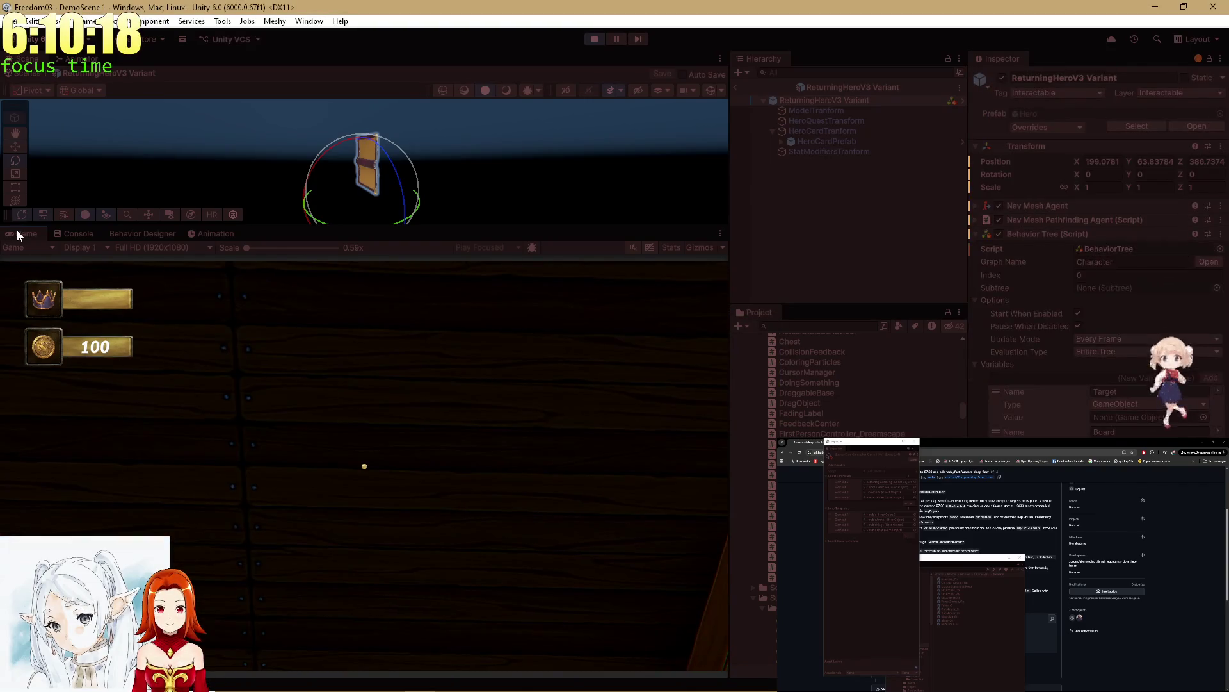
{"action": "double_click", "coordinate": [16, 229]}
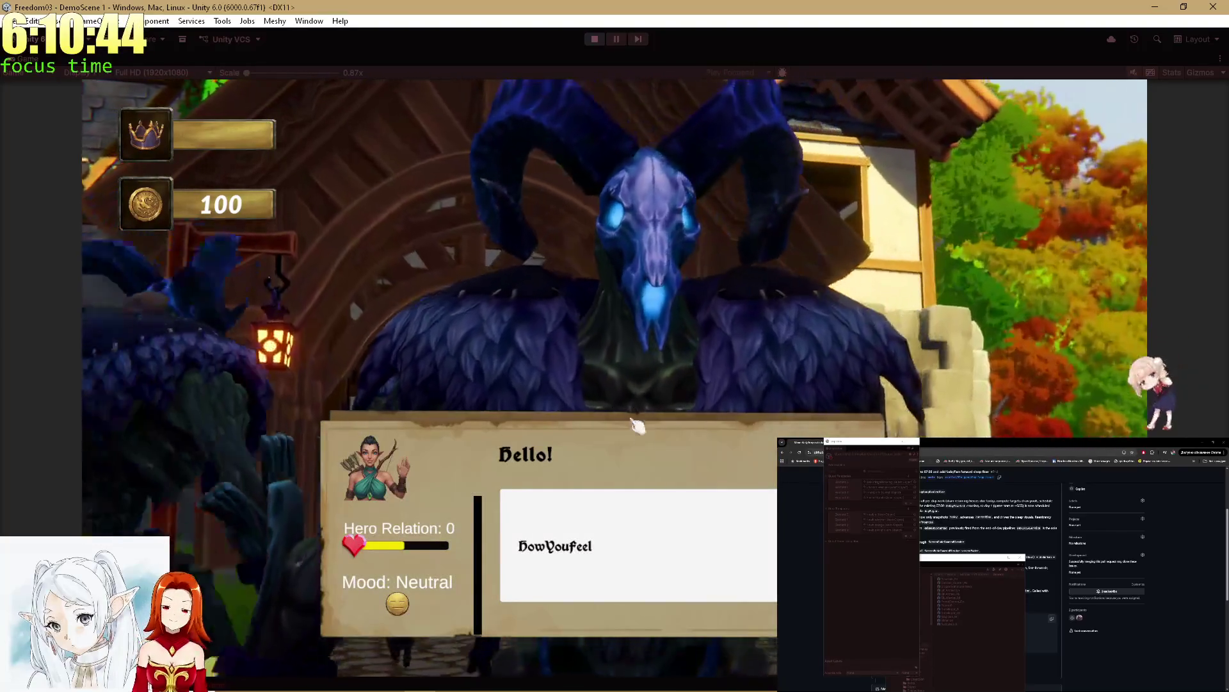
{"action": "left_click", "coordinate": [647, 549]}
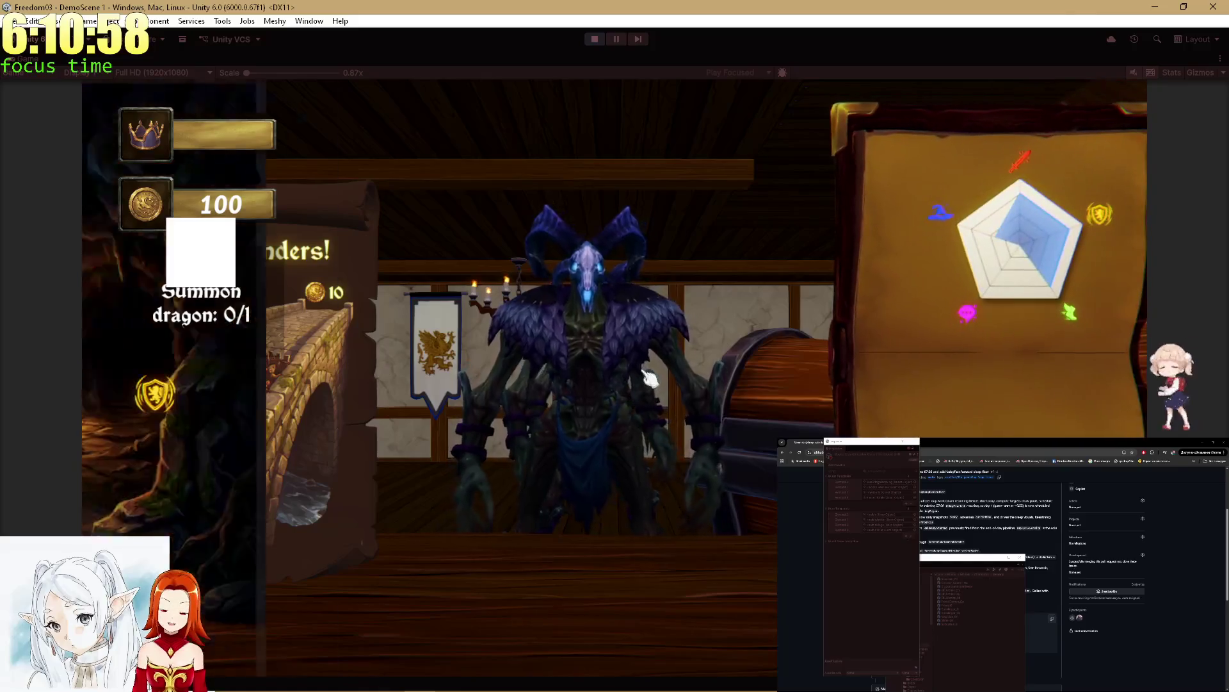
{"action": "key", "text": "alt+Tab"}
{"action": "key", "text": "alt+Tab"}
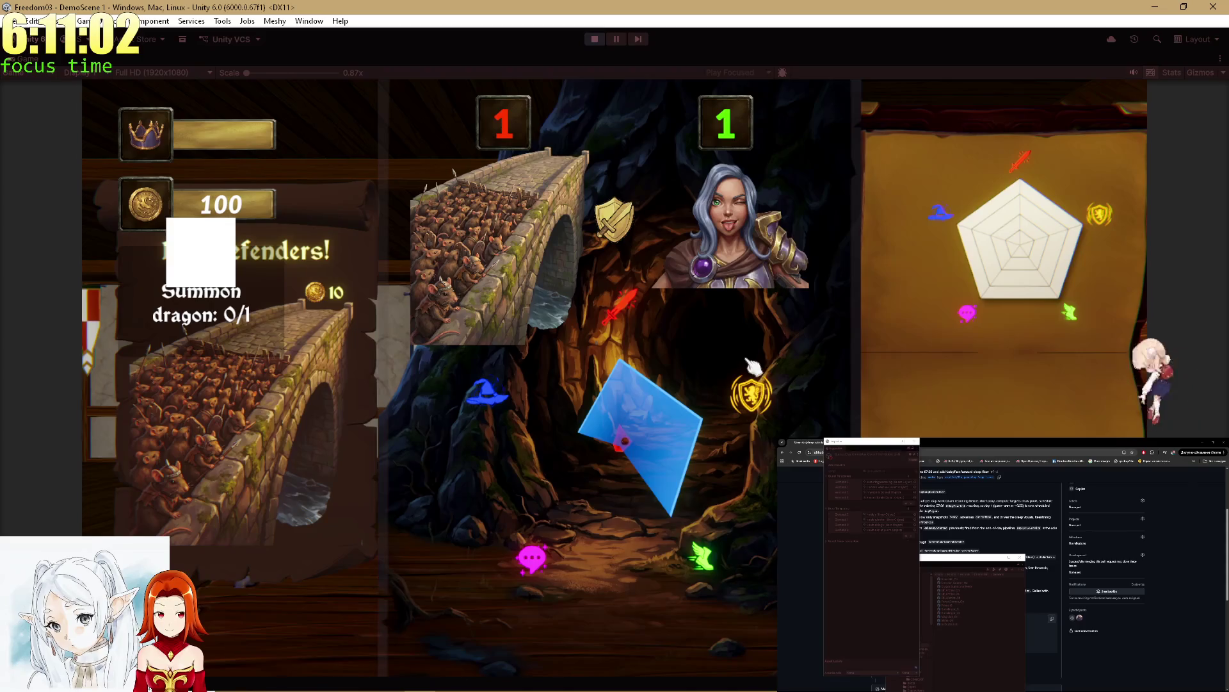
{"action": "left_click", "coordinate": [698, 504]}
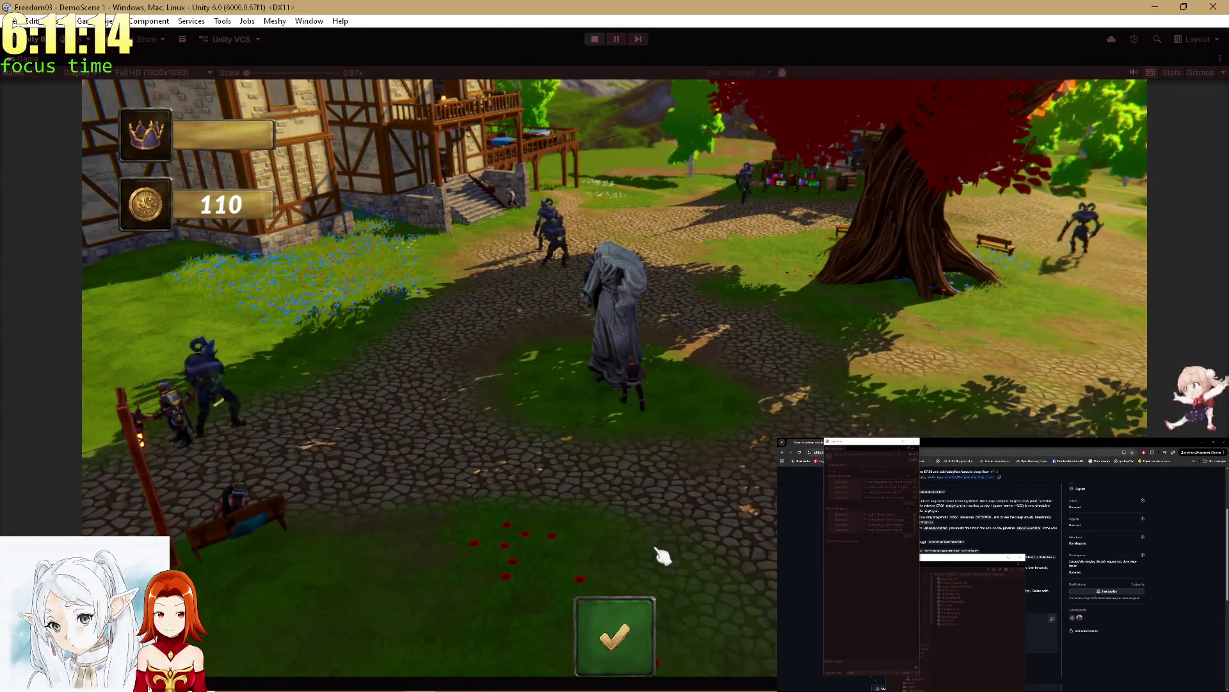
Step: Stake 50 gold on the Defenders quest, send the heroes to fight, and confirm the outcome
{"action": "left_click", "coordinate": [646, 634]}
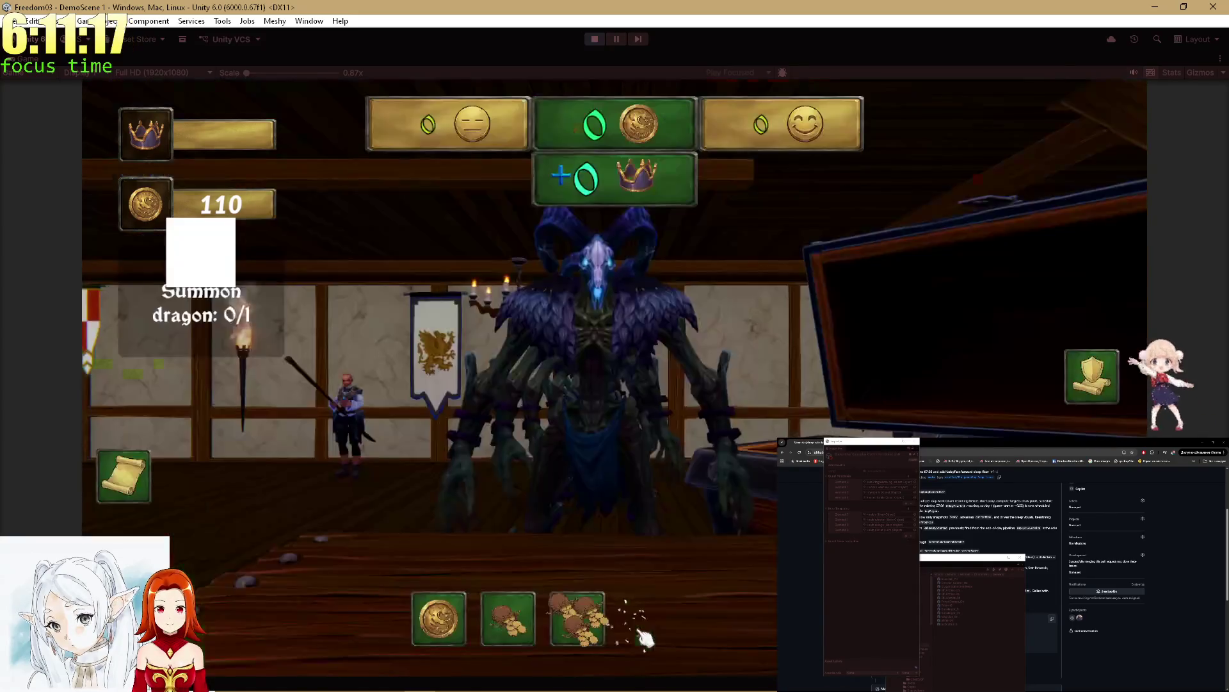
{"action": "left_click", "coordinate": [582, 633]}
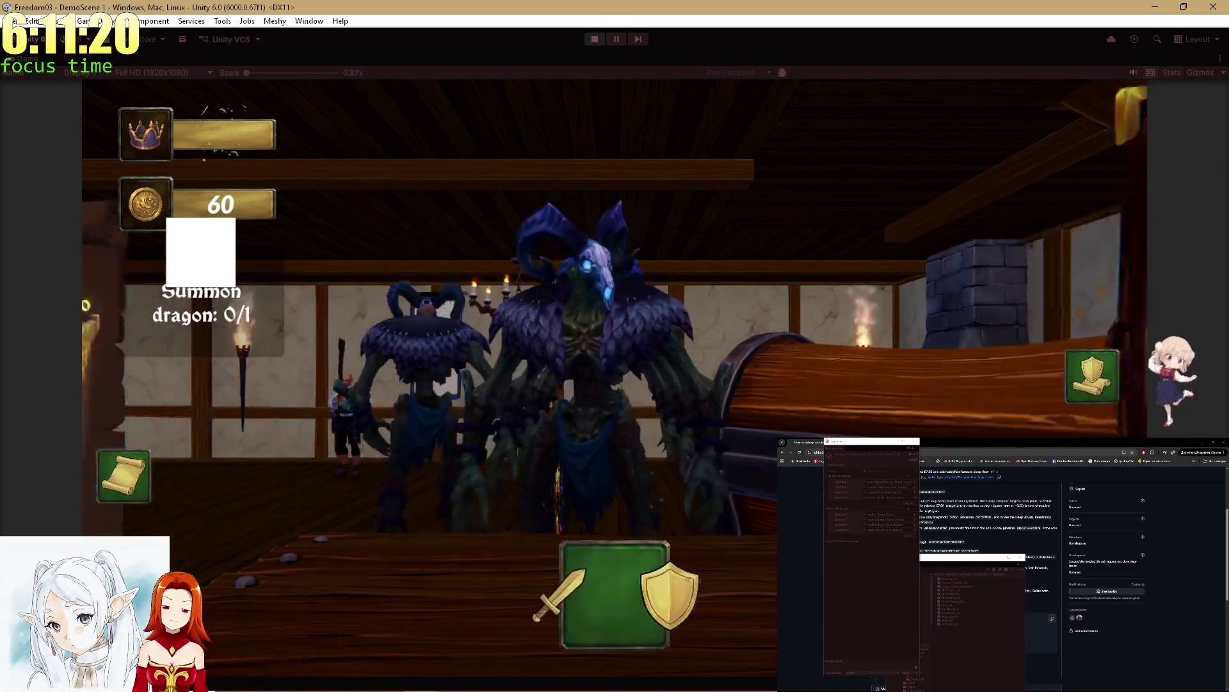
{"action": "left_click", "coordinate": [669, 586]}
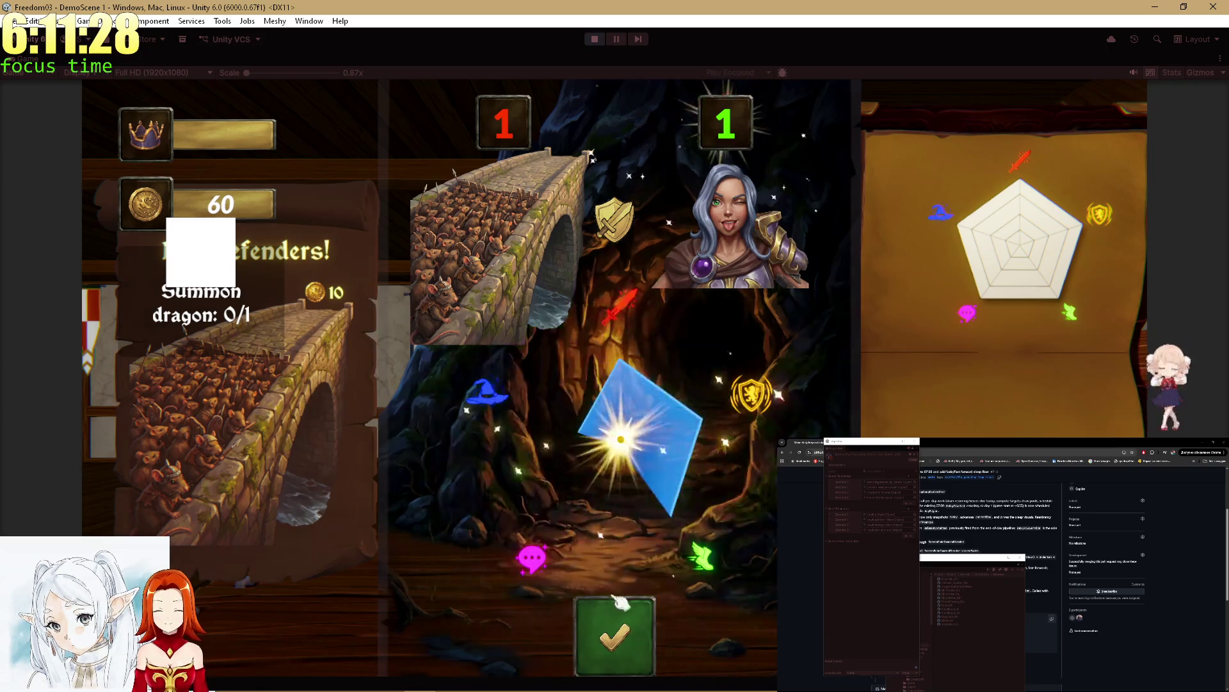
{"action": "left_click", "coordinate": [615, 657]}
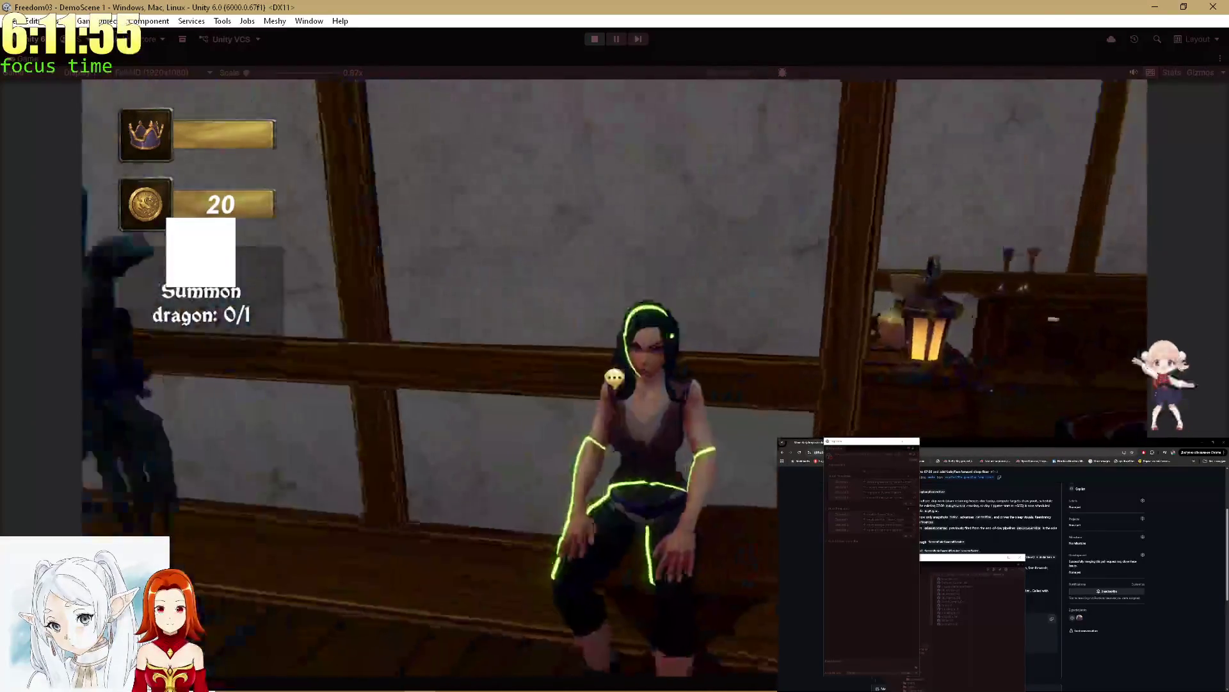
Step: Ask the seated woman about the alchemist, finish the knight's dialogue, then restore the full editor layout
{"action": "key", "text": "e"}
{"action": "left_click", "coordinate": [623, 545]}
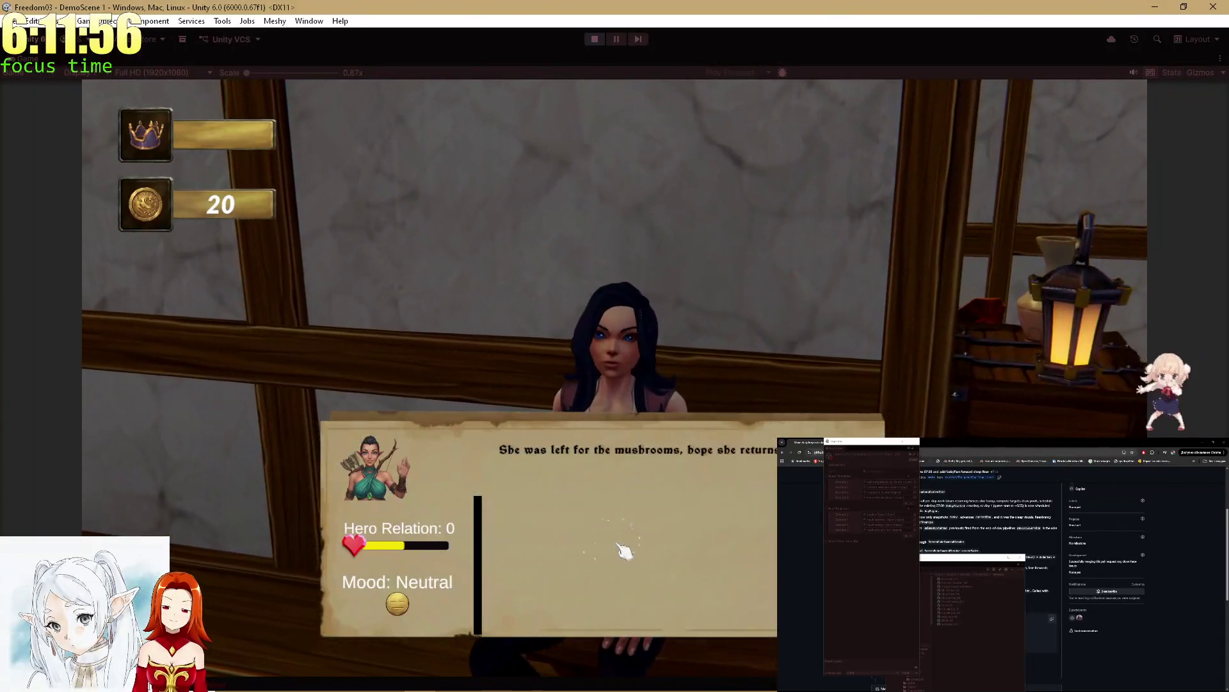
{"action": "left_click", "coordinate": [691, 541]}
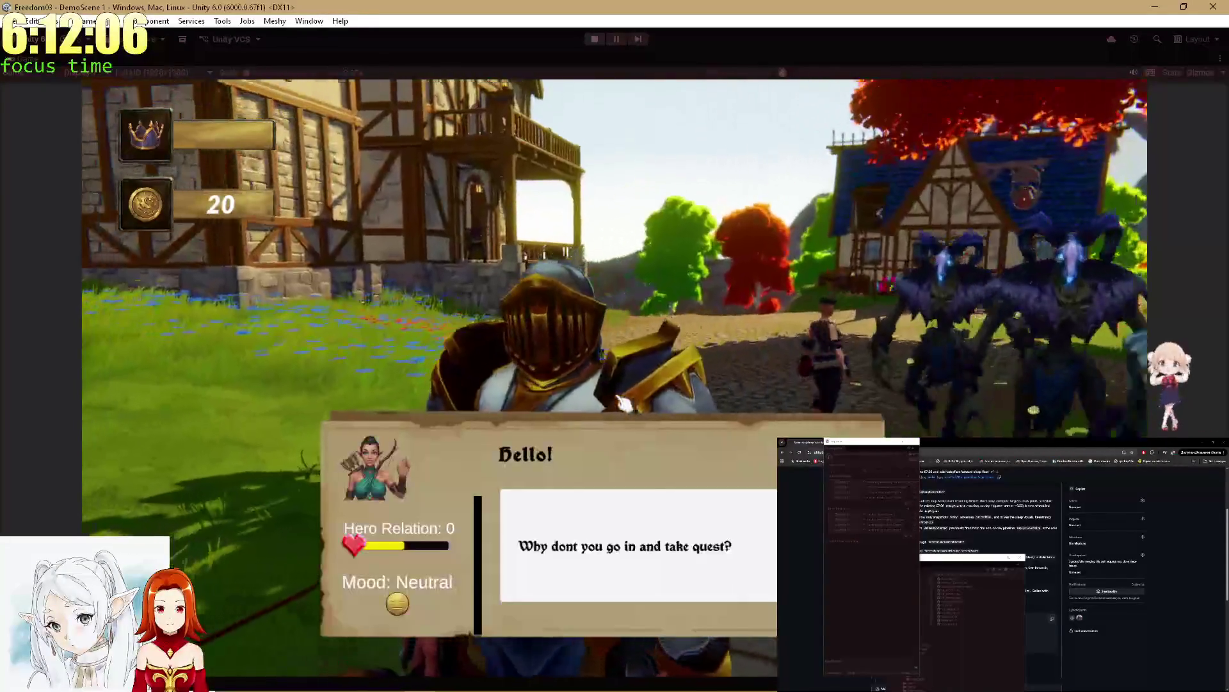
{"action": "left_click", "coordinate": [642, 552]}
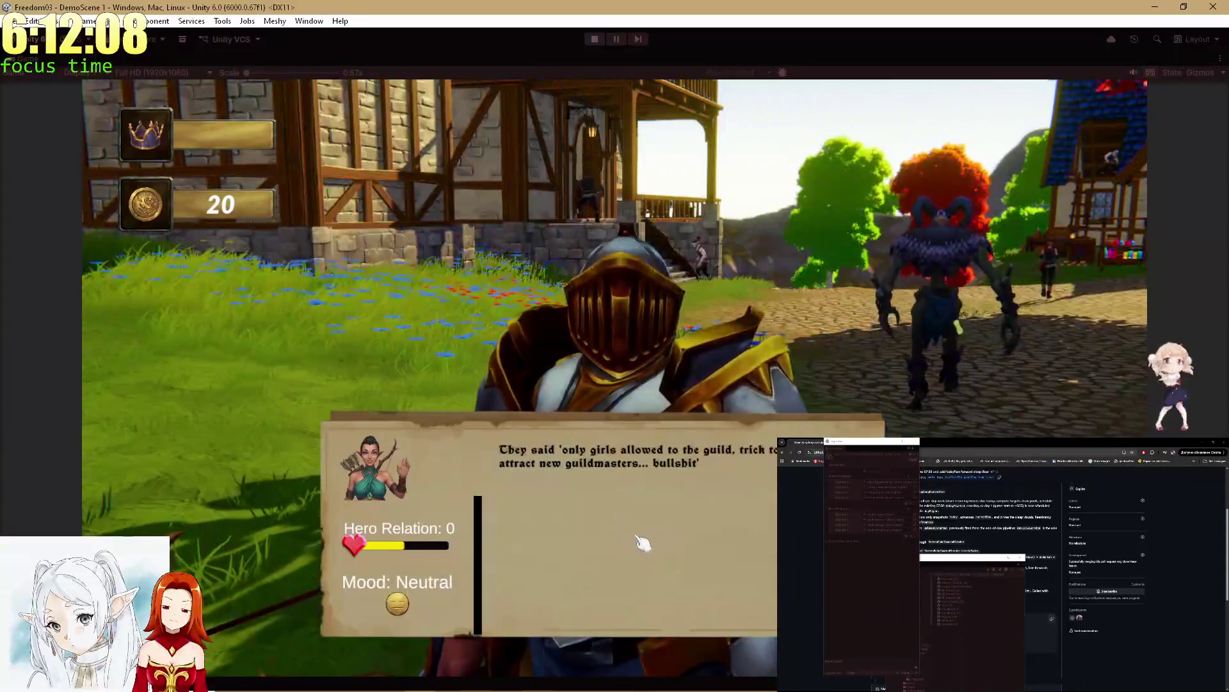
{"action": "left_click", "coordinate": [642, 542]}
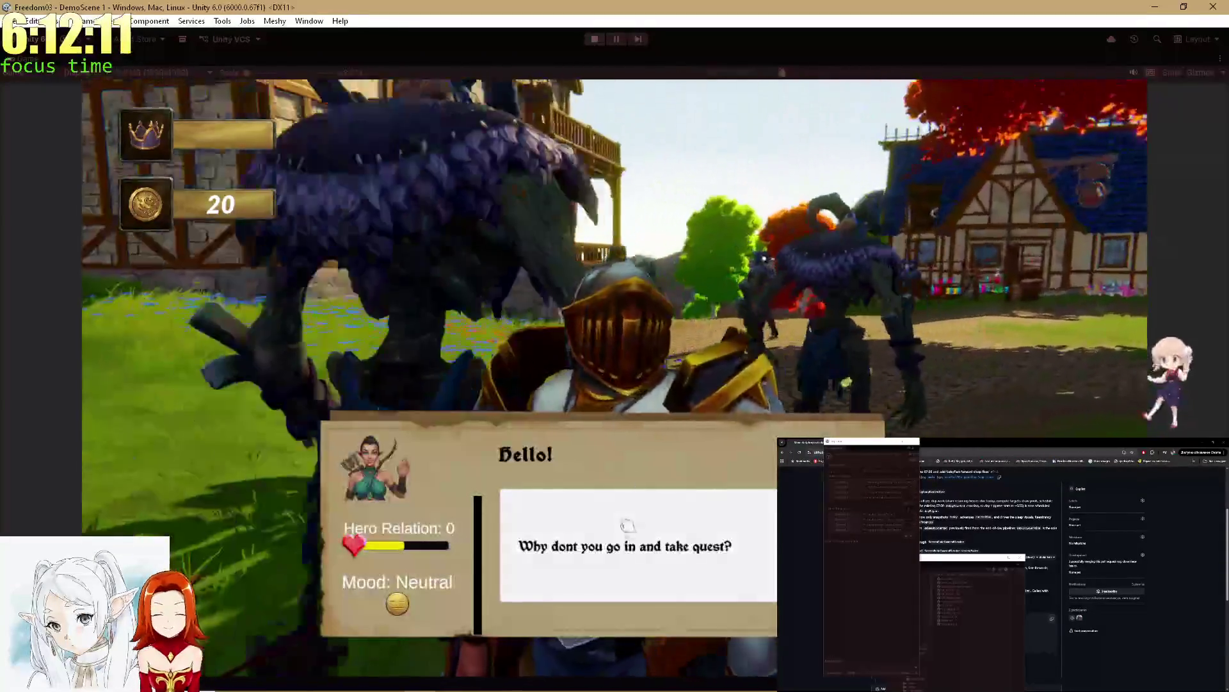
{"action": "left_click", "coordinate": [628, 526]}
{"action": "left_click", "coordinate": [647, 529]}
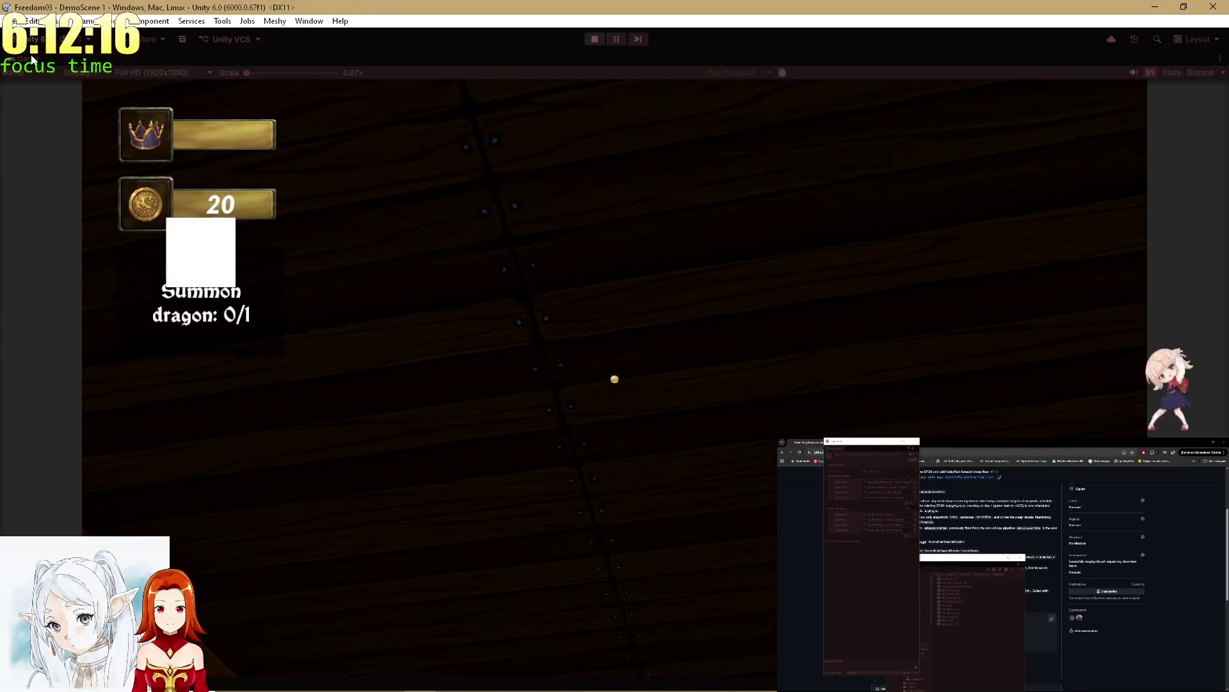
{"action": "key", "text": "shift+space"}
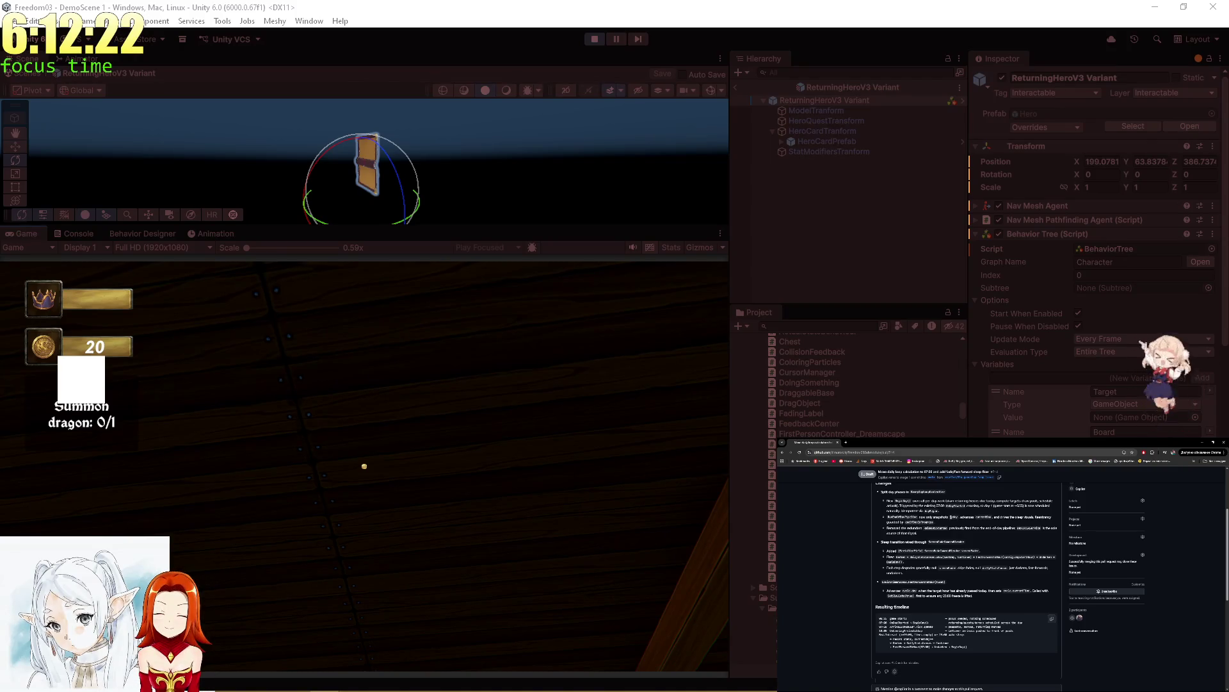
Step: Stop the play test, then mark the pull request ready for review and confirm the merge
{"action": "scroll", "coordinate": [952, 516], "scroll_direction": "down", "scroll_amount": 3}
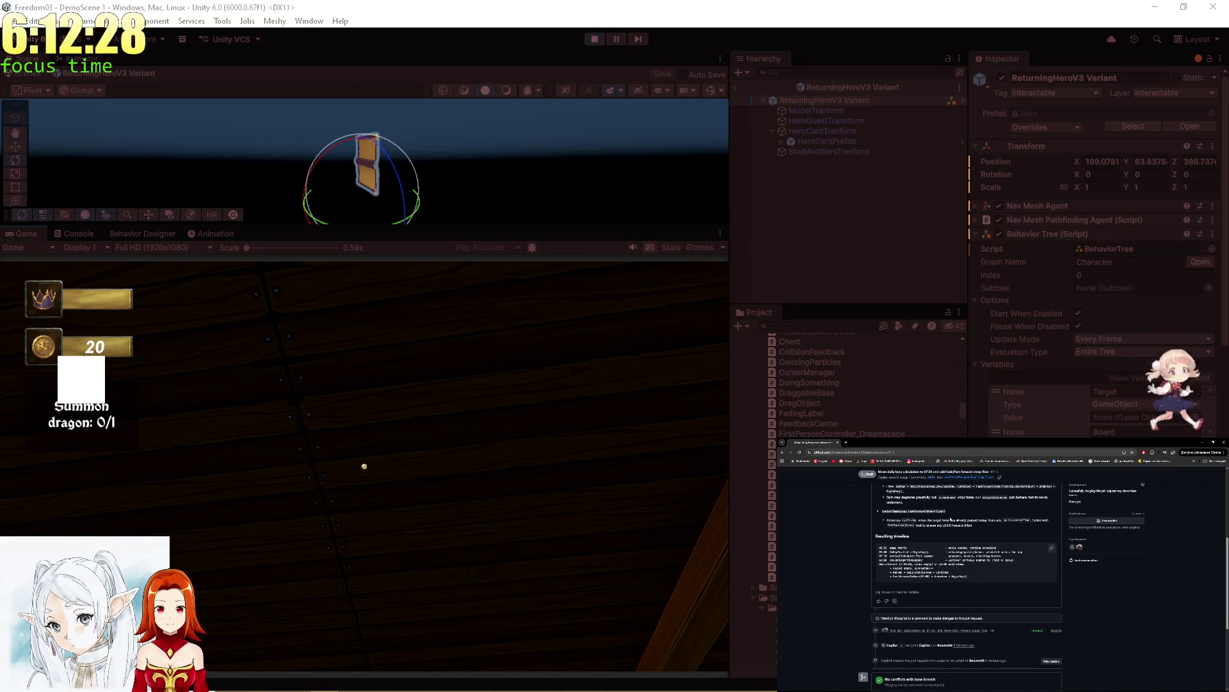
{"action": "left_click", "coordinate": [592, 40]}
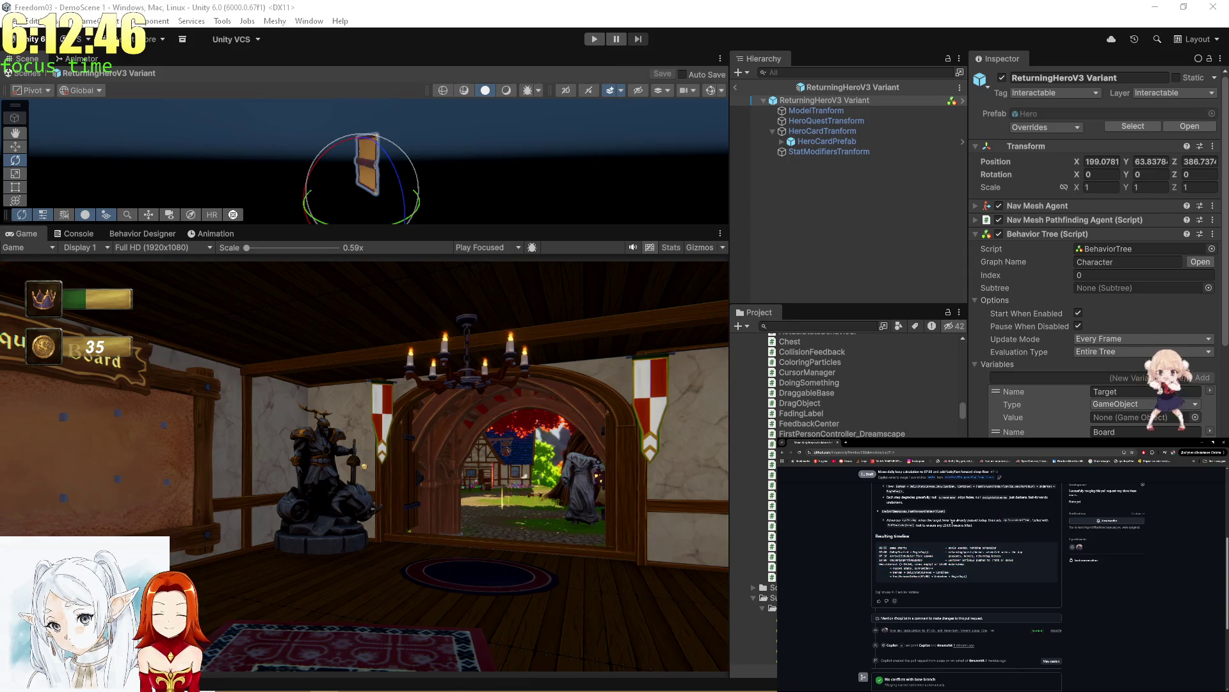
{"action": "scroll", "coordinate": [997, 577], "scroll_direction": "down", "scroll_amount": 3}
{"action": "scroll", "coordinate": [997, 577], "scroll_direction": "down", "scroll_amount": 2}
{"action": "left_click", "coordinate": [1032, 561]}
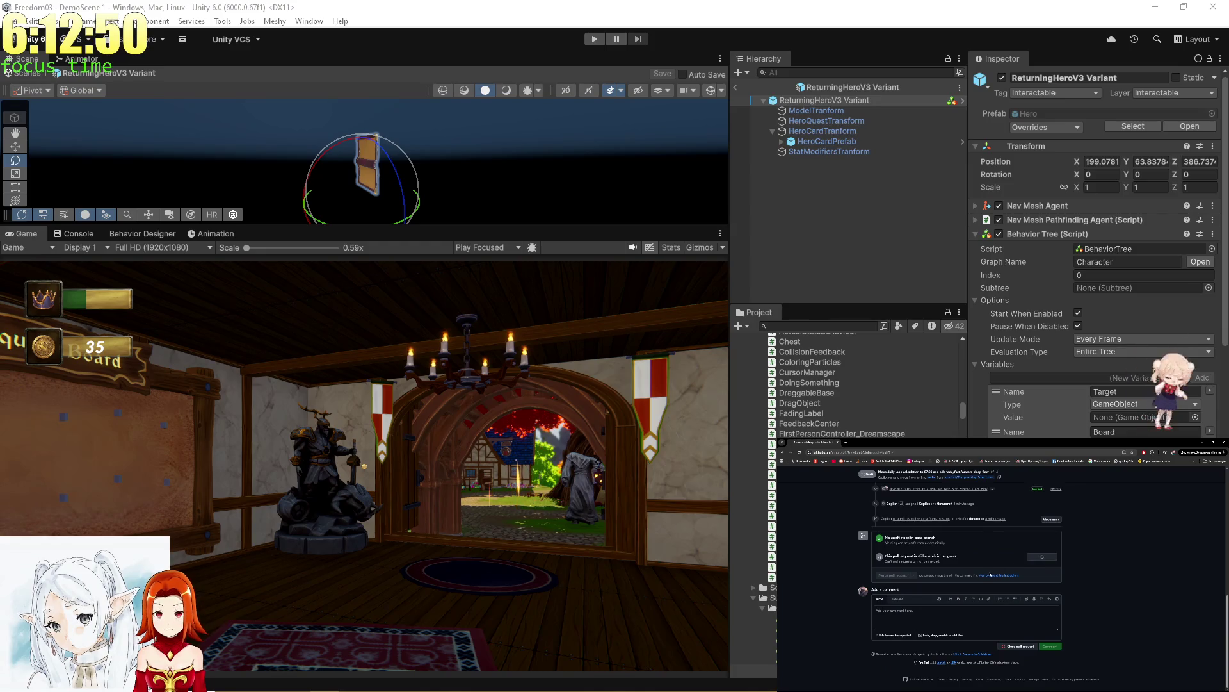
{"action": "left_click", "coordinate": [895, 569]}
{"action": "key", "text": "Return"}
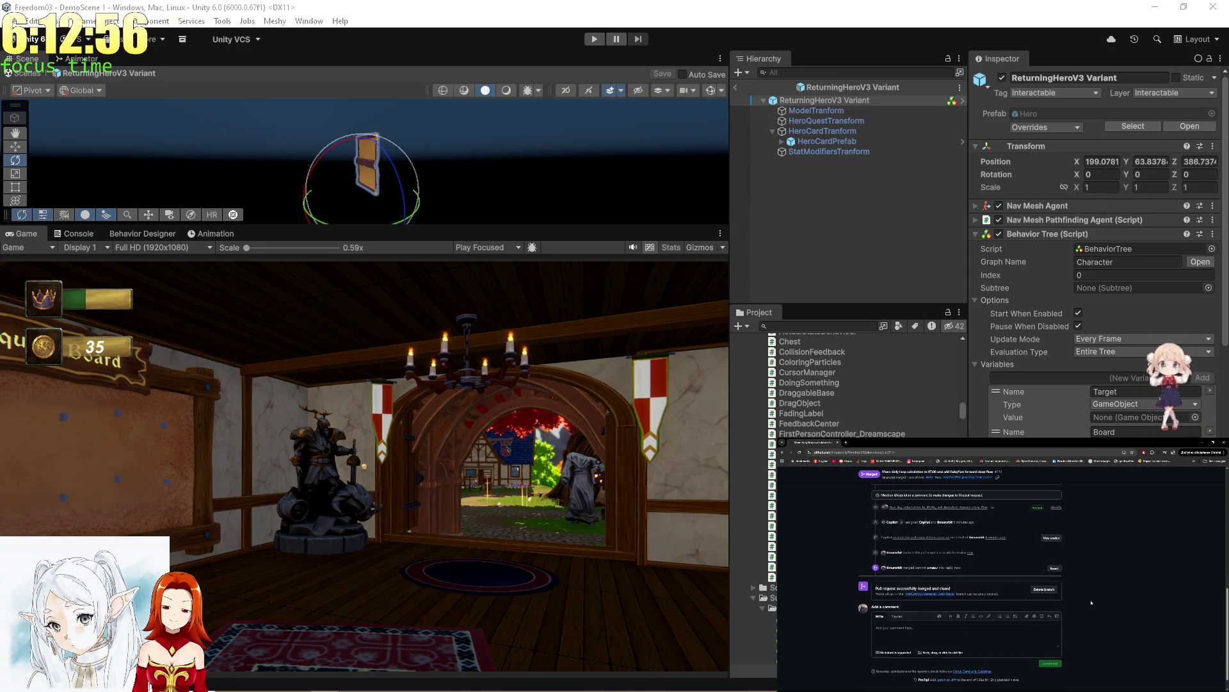
{"action": "key", "text": "alt+Tab"}
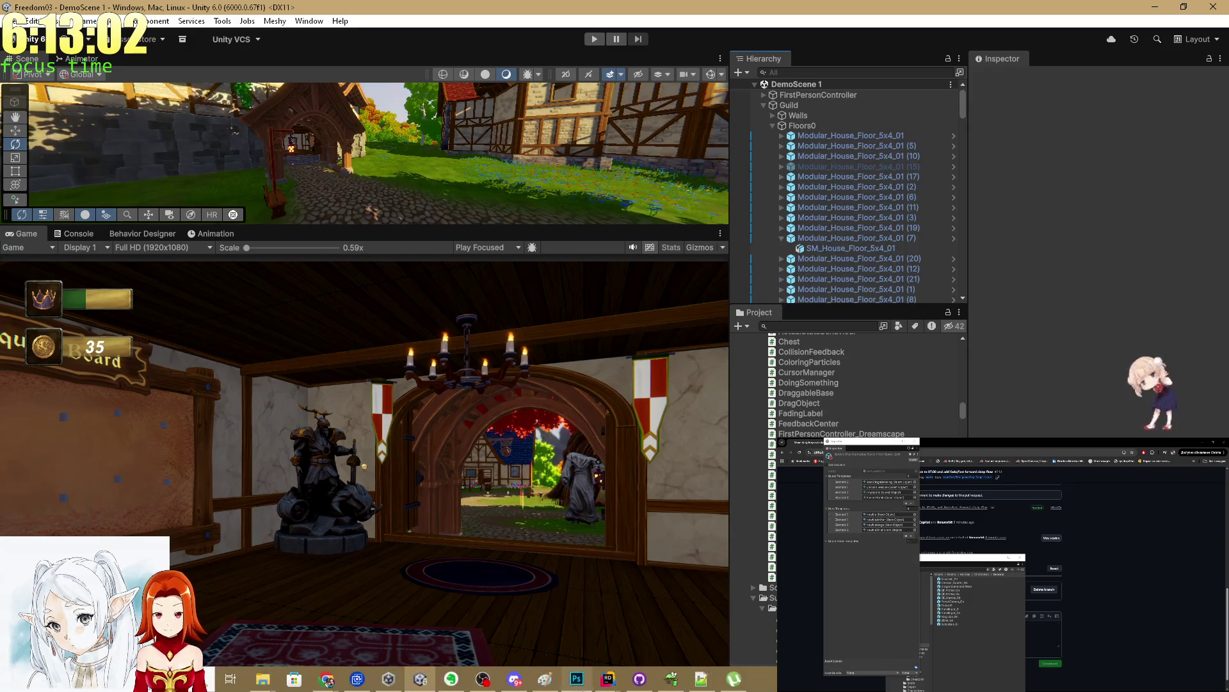
Step: Fetch origin in GitHub Desktop and return to Unity so it recompiles the scripts
{"action": "left_click", "coordinate": [639, 678]}
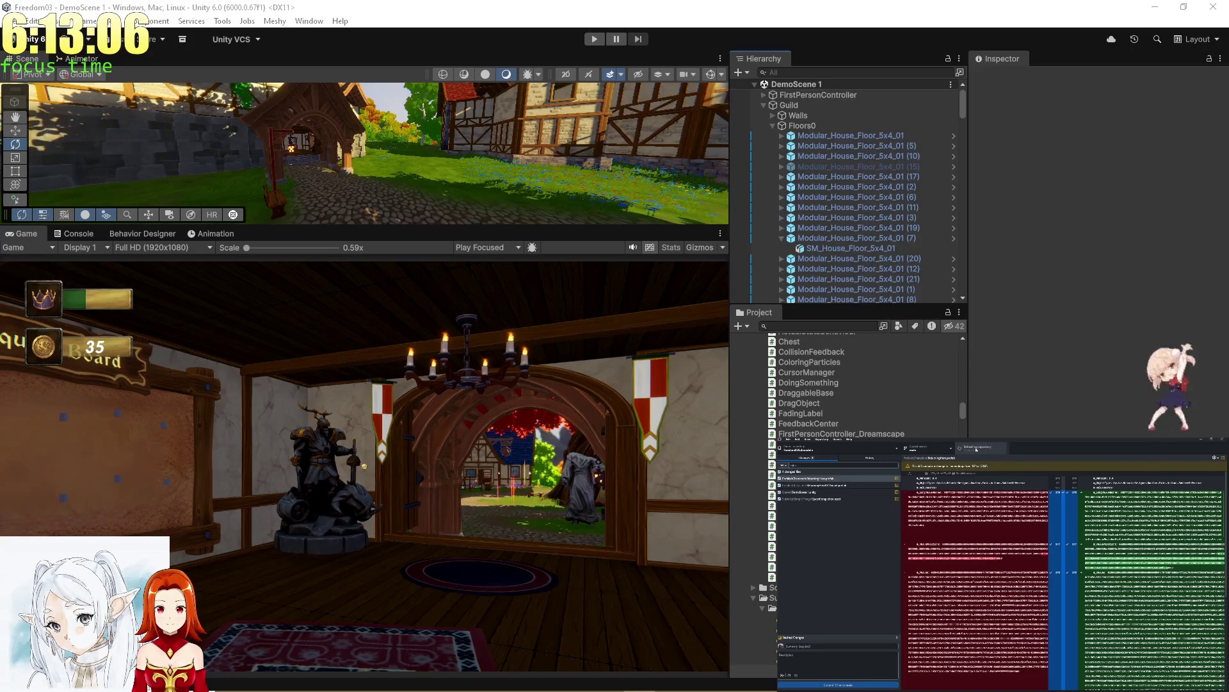
{"action": "left_click", "coordinate": [976, 449]}
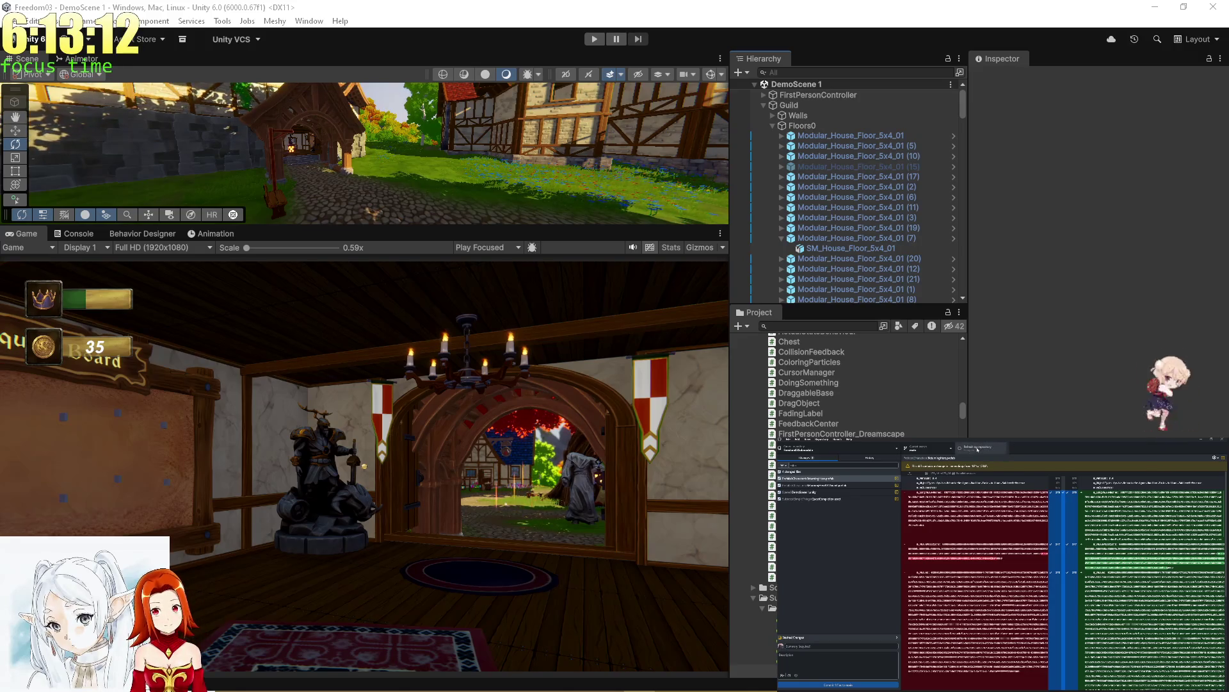
{"action": "left_click", "coordinate": [1106, 268]}
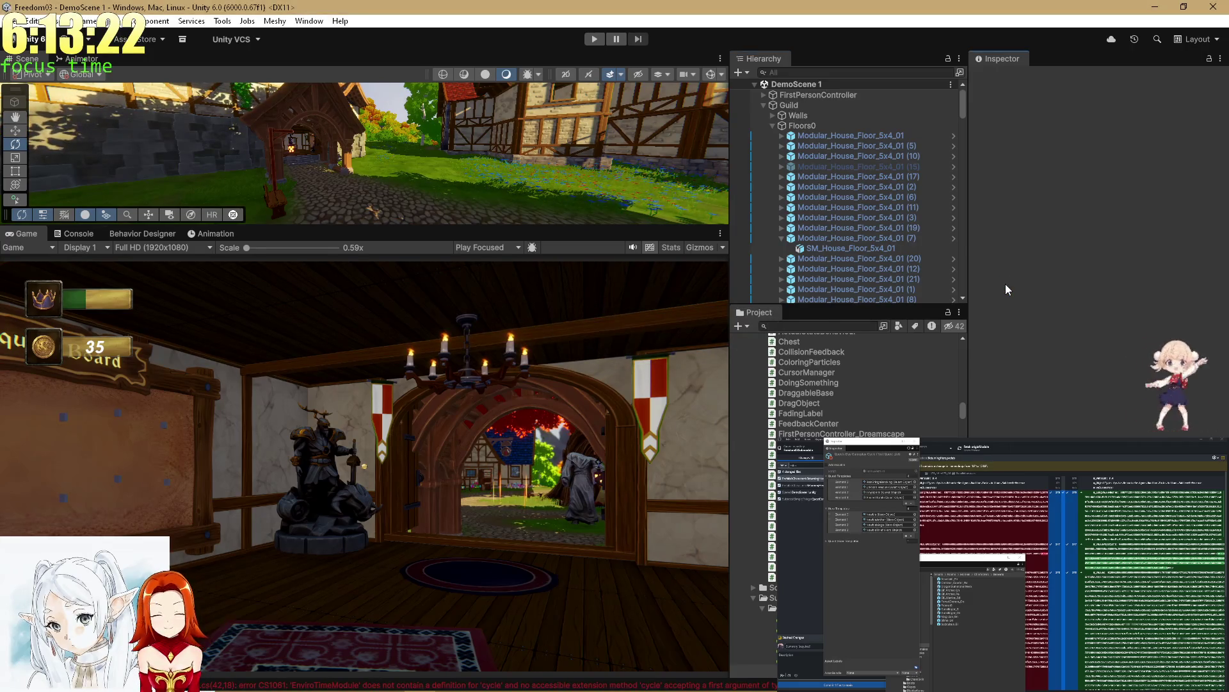
Step: Clear the Console and open EnviroTimeAccess.cs from the first CS1061 'cycle' error
{"action": "left_click", "coordinate": [71, 234]}
{"action": "left_click", "coordinate": [11, 248]}
{"action": "double_click", "coordinate": [101, 266]}
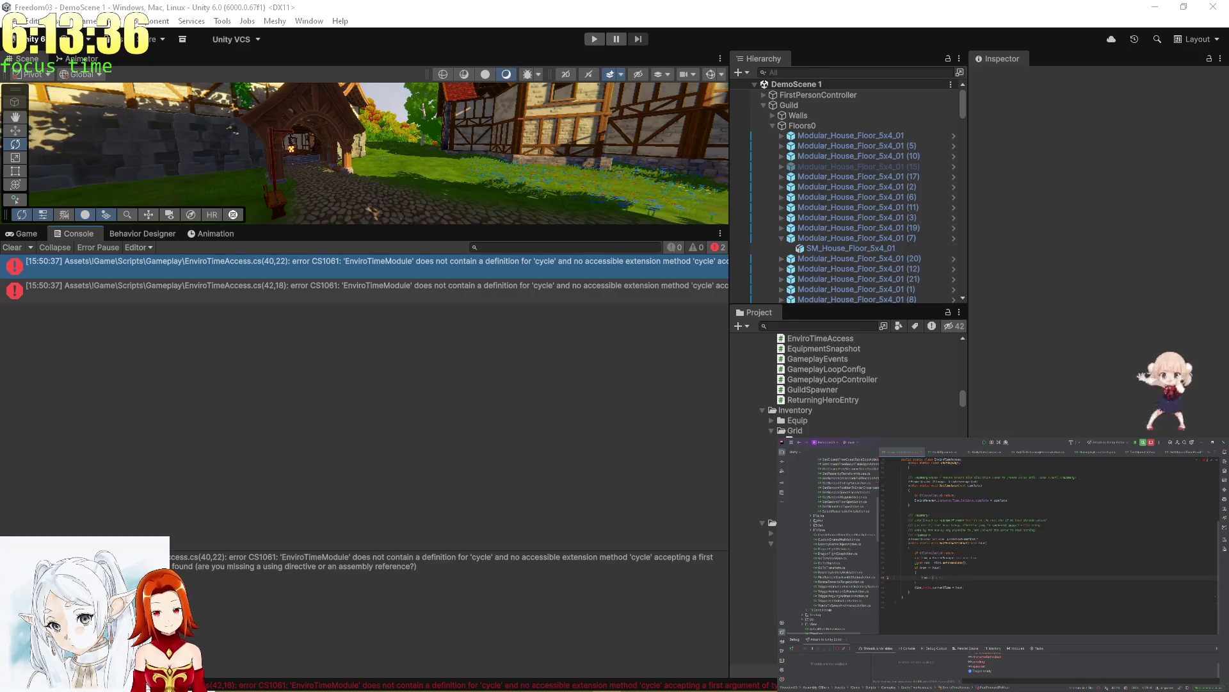
Step: Replace the broken 'cycle' reference via autocomplete, typing 'timecy' and then a '.norm' member
{"action": "type", "text": "time"}
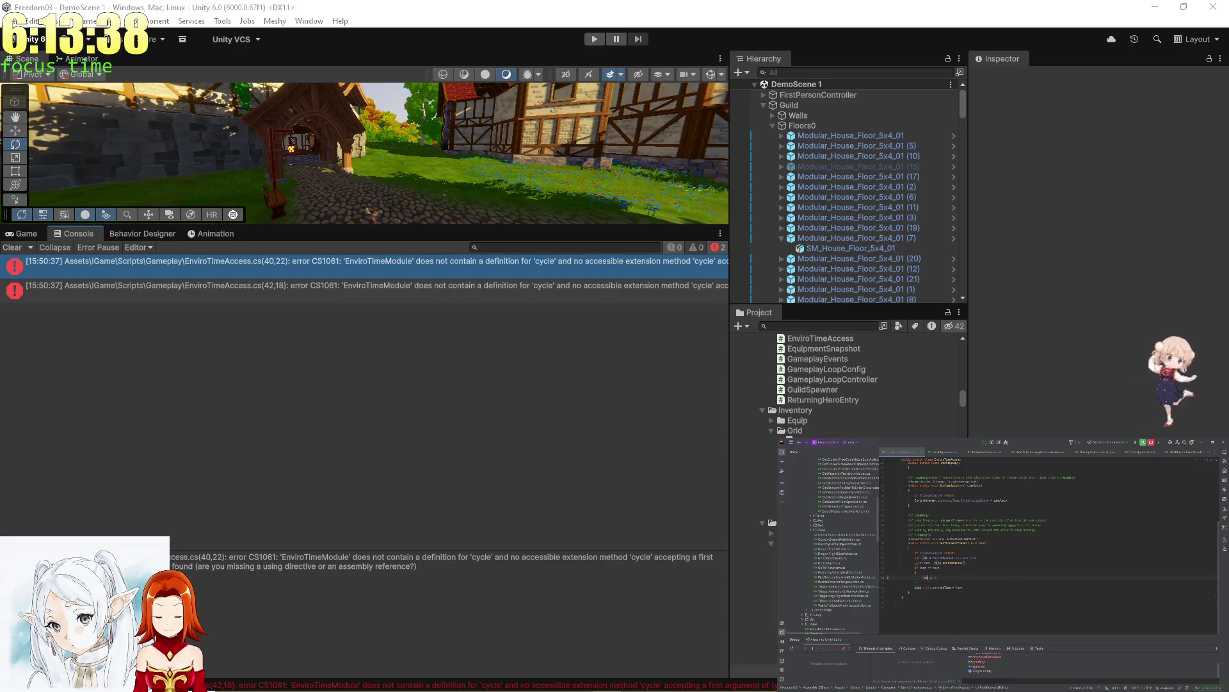
{"action": "type", "text": "cy"}
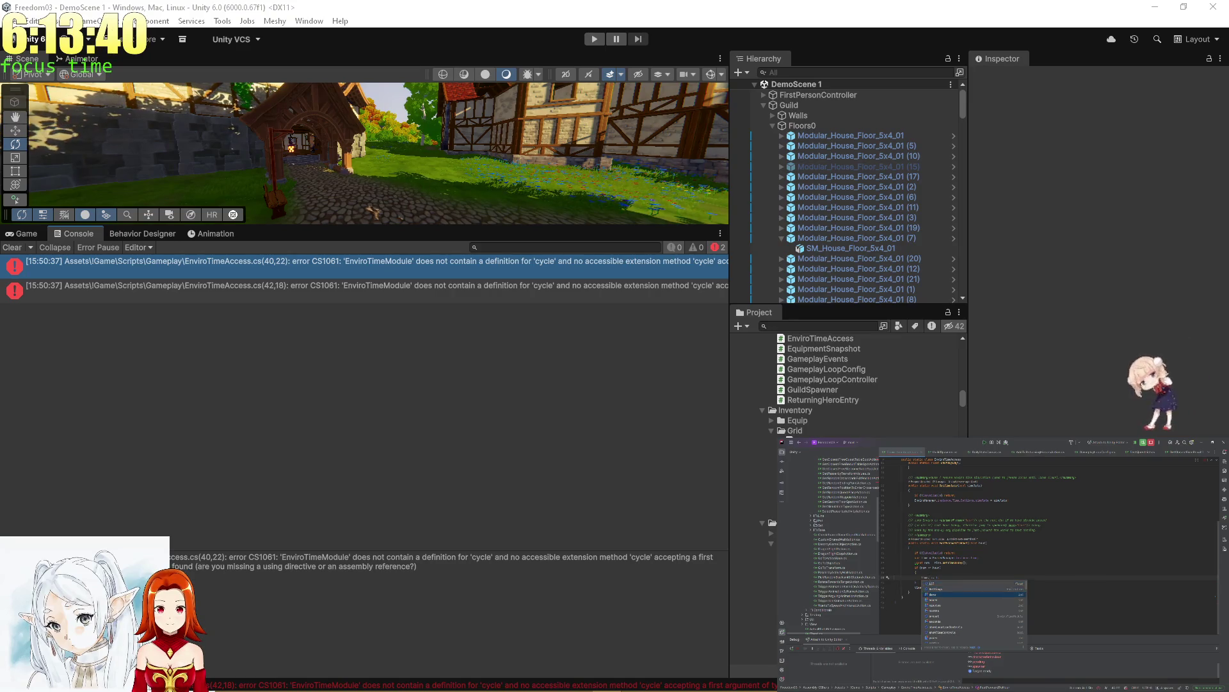
{"action": "key", "text": "Return"}
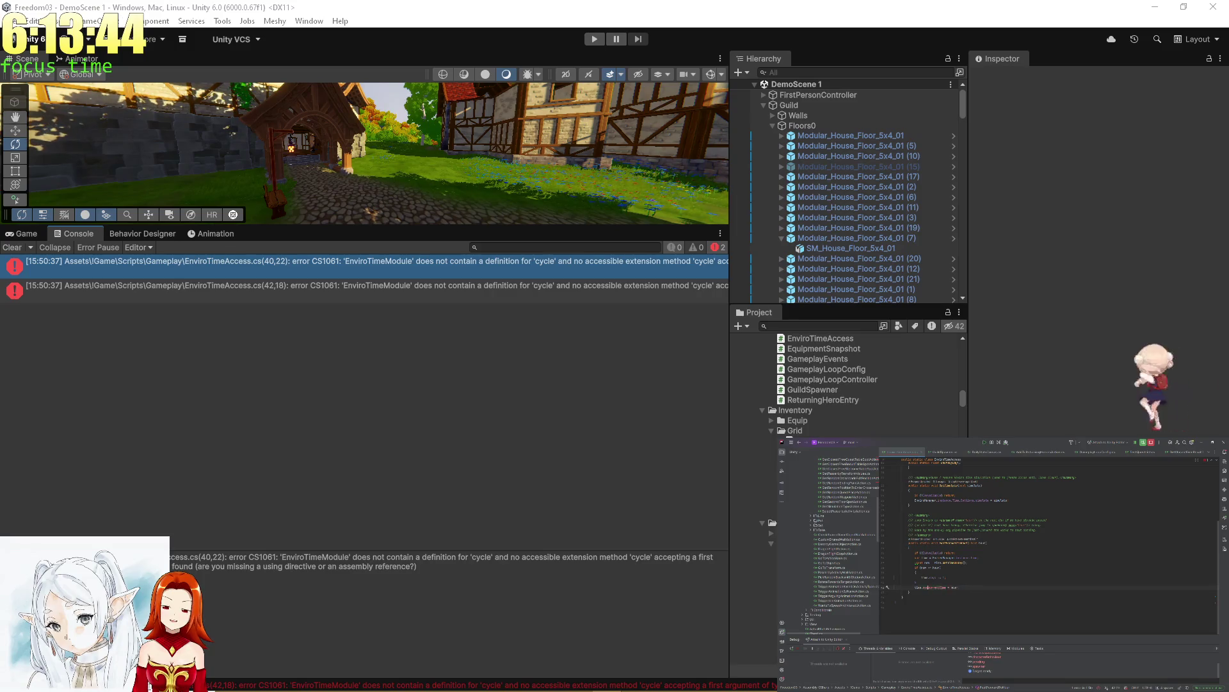
{"action": "type", "text": "."}
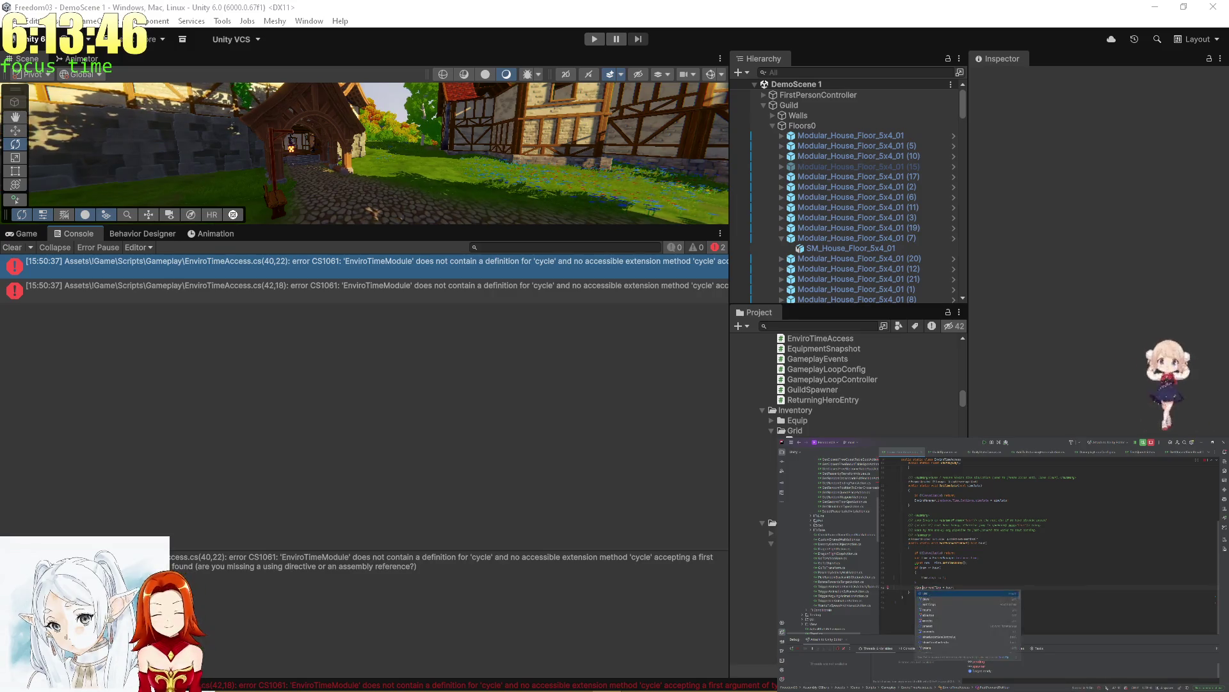
{"action": "key", "text": "Down"}
{"action": "key", "text": "Down"}
{"action": "key", "text": "Down"}
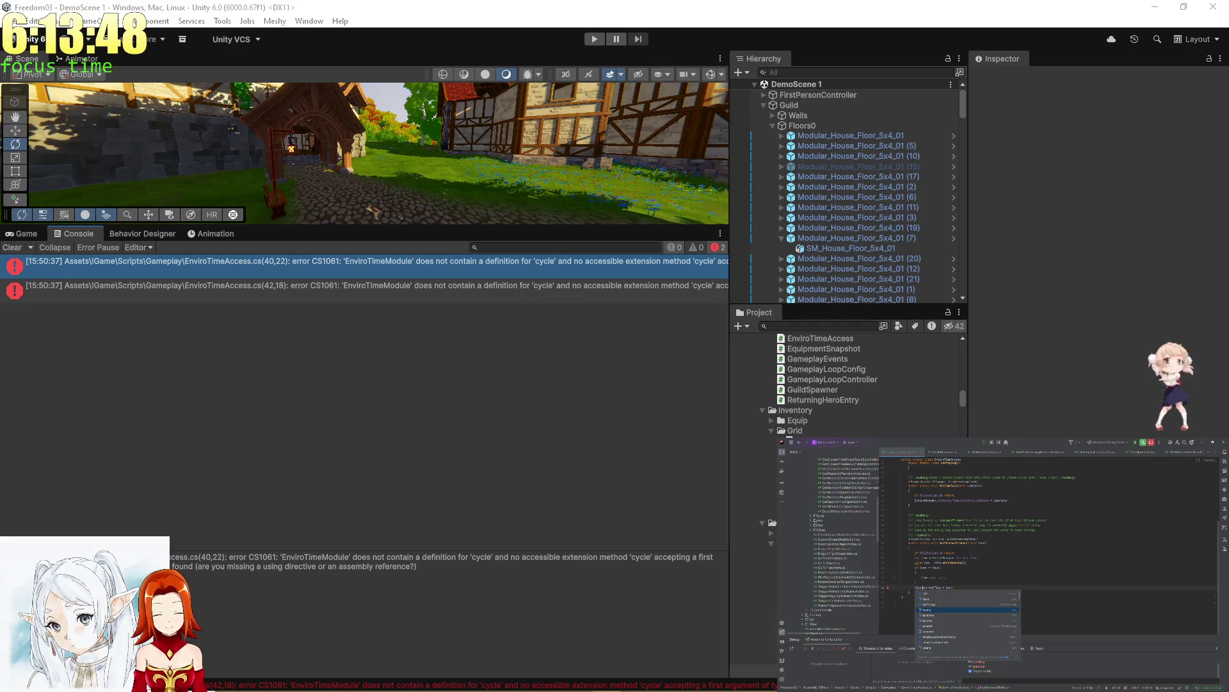
{"action": "type", "text": "norm"}
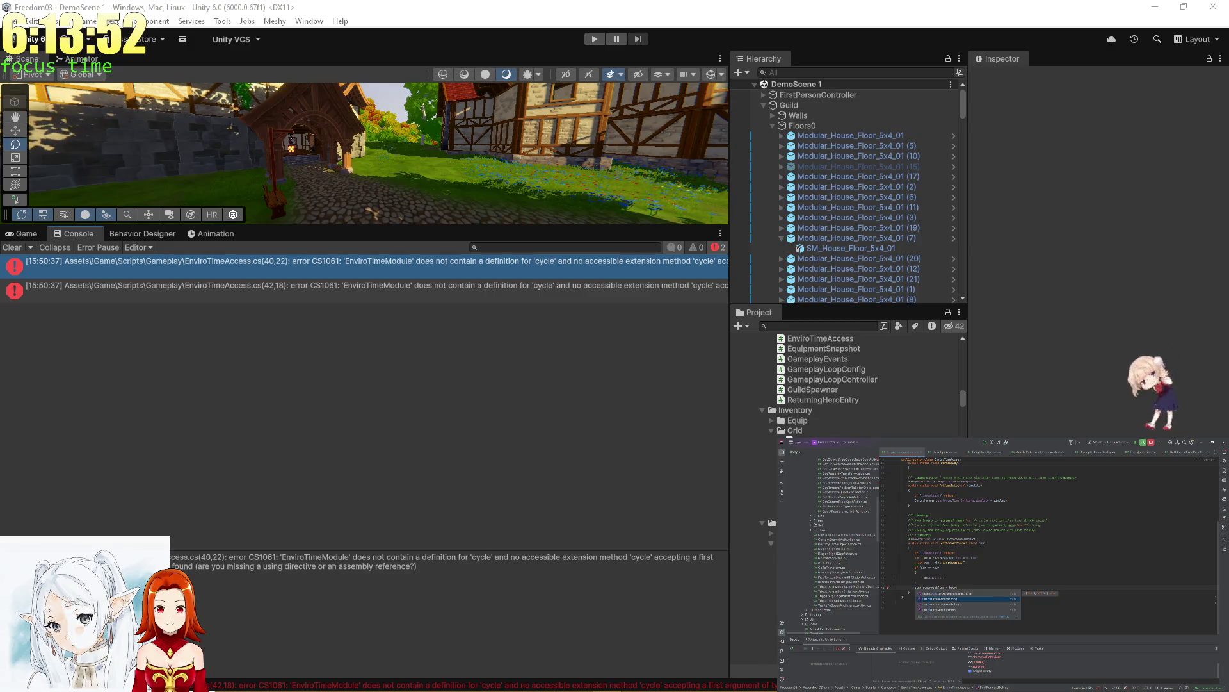
Step: Complete the hour assignment from the third suggestion, cast the hour to int, and return to Unity
{"action": "key", "text": "BackSpace"}
{"action": "key", "text": "BackSpace"}
{"action": "key", "text": "BackSpace"}
{"action": "key", "text": "BackSpace"}
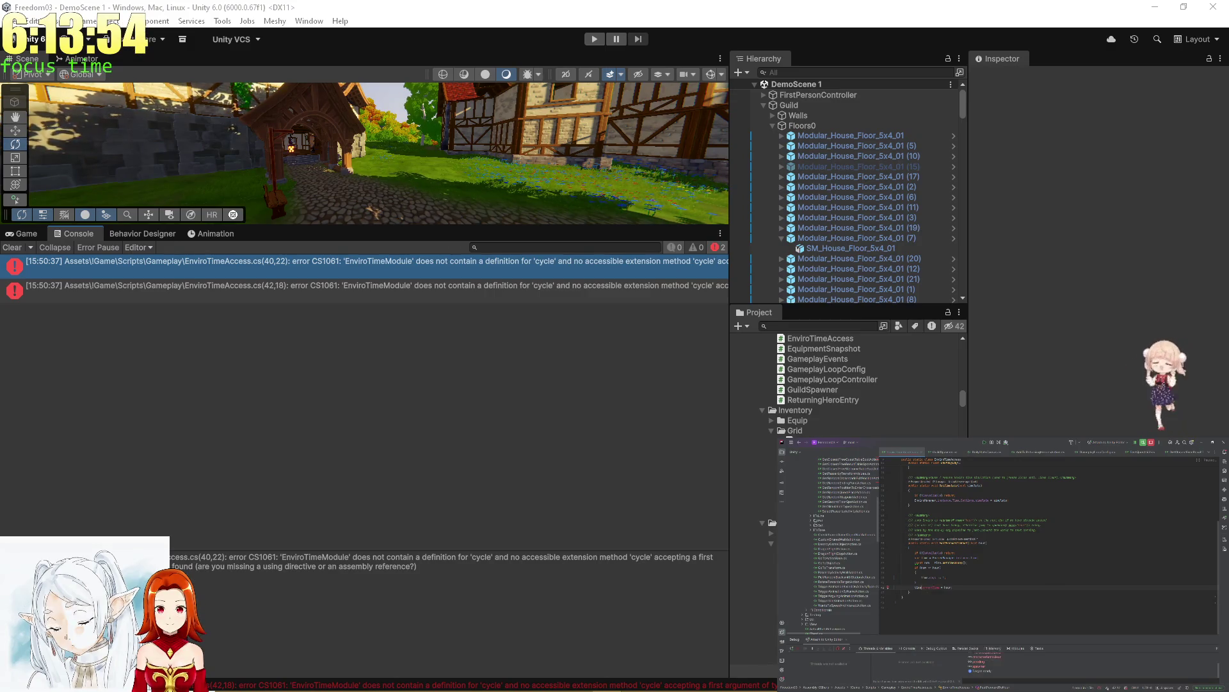
{"action": "key", "text": "Down"}
{"action": "key", "text": "Down"}
{"action": "key", "text": "Down"}
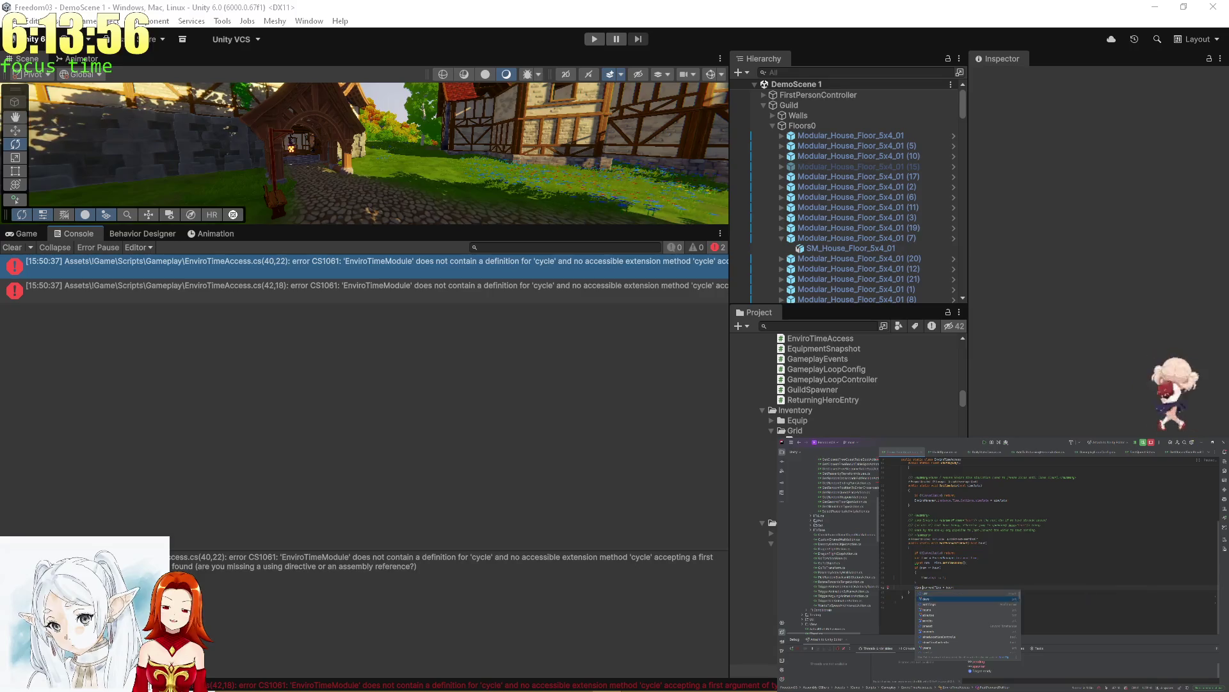
{"action": "key", "text": "Up"}
{"action": "key", "text": "Up"}
{"action": "key", "text": "Up"}
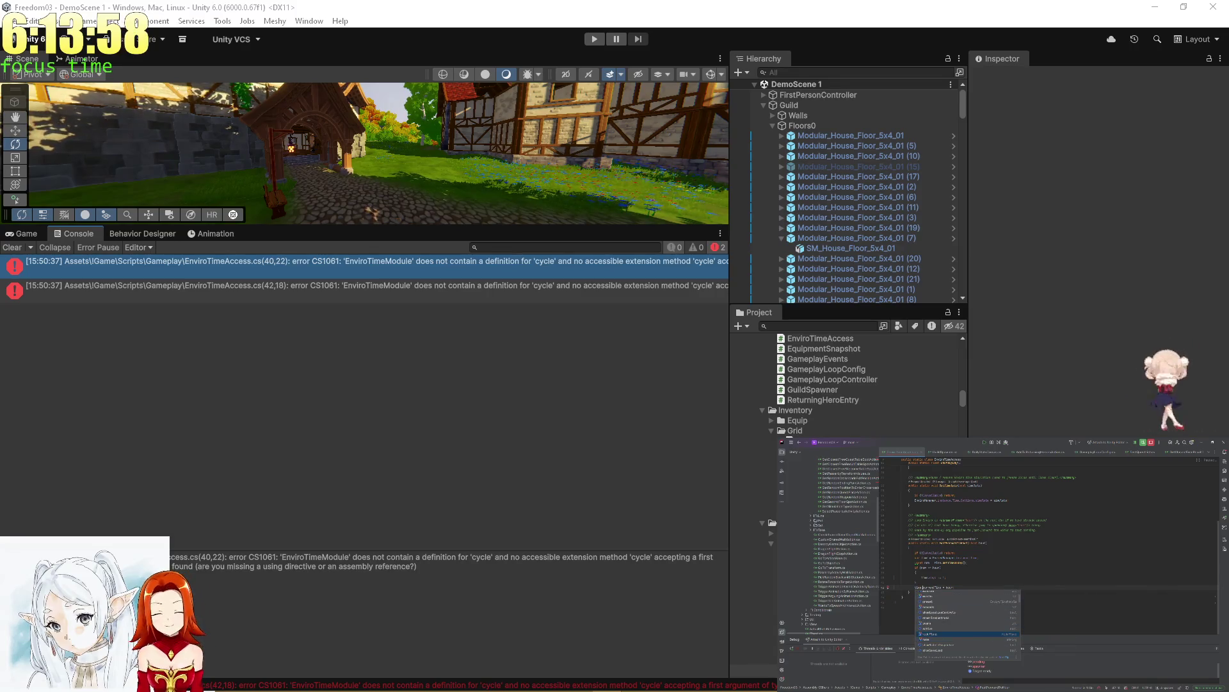
{"action": "key", "text": "Return"}
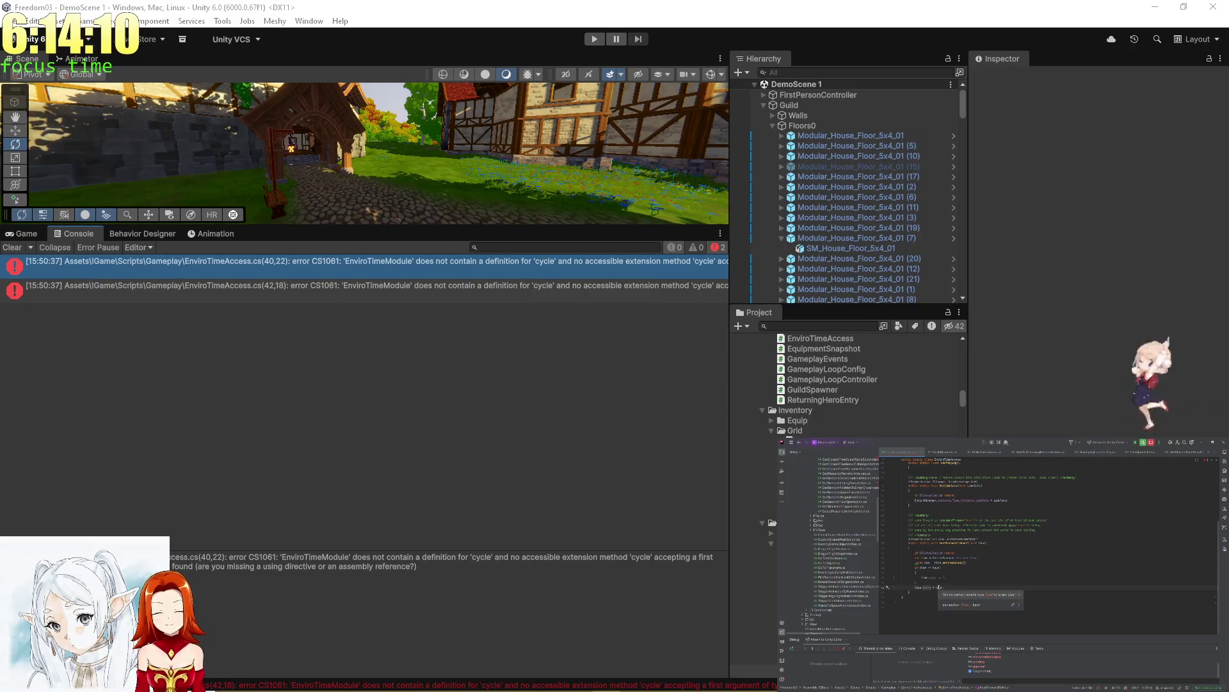
{"action": "key", "text": "alt+Return"}
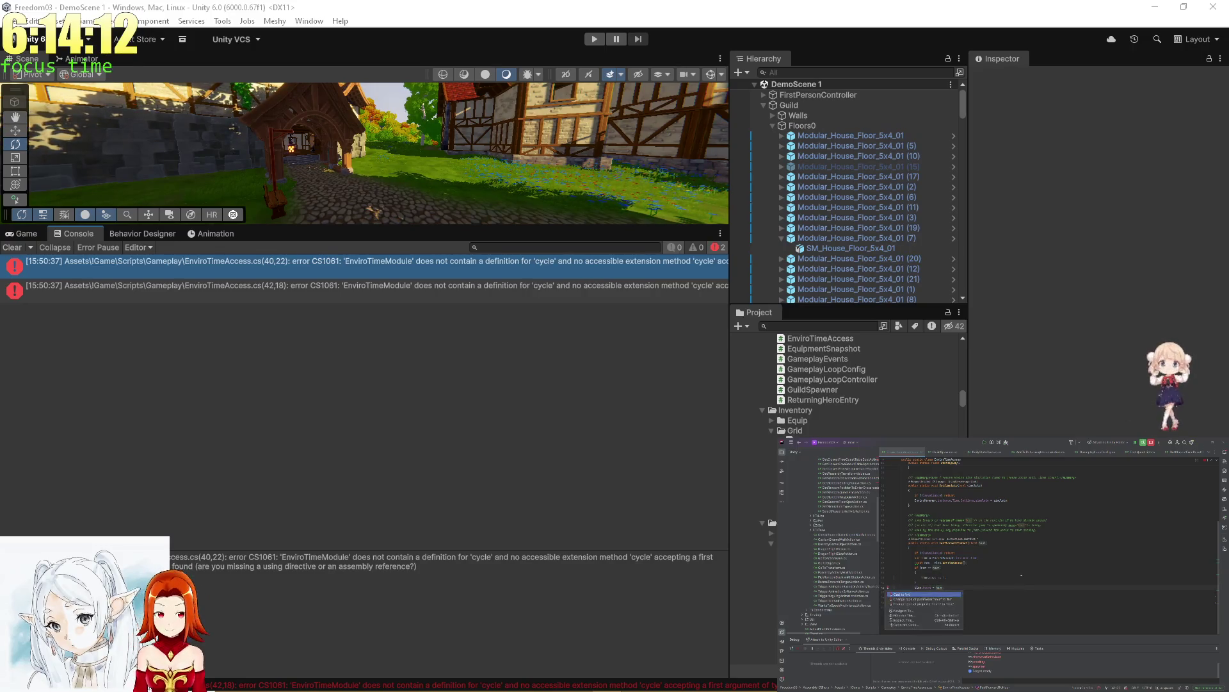
{"action": "key", "text": "Return"}
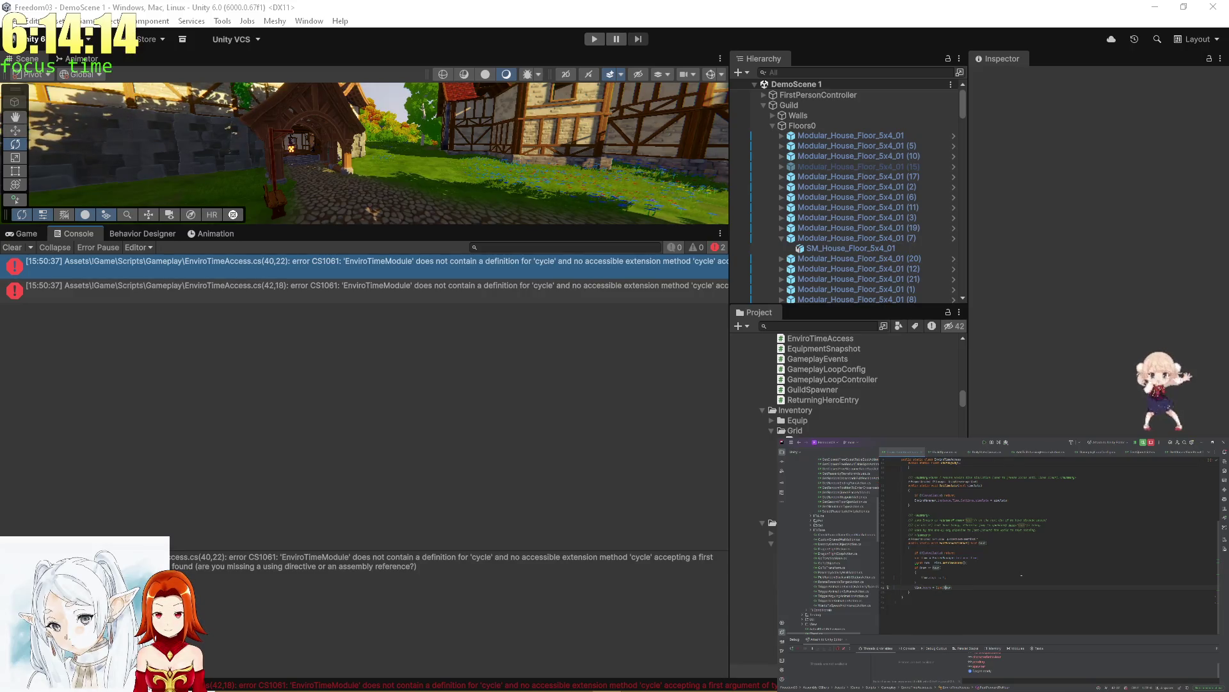
{"action": "key", "text": "alt+Tab"}
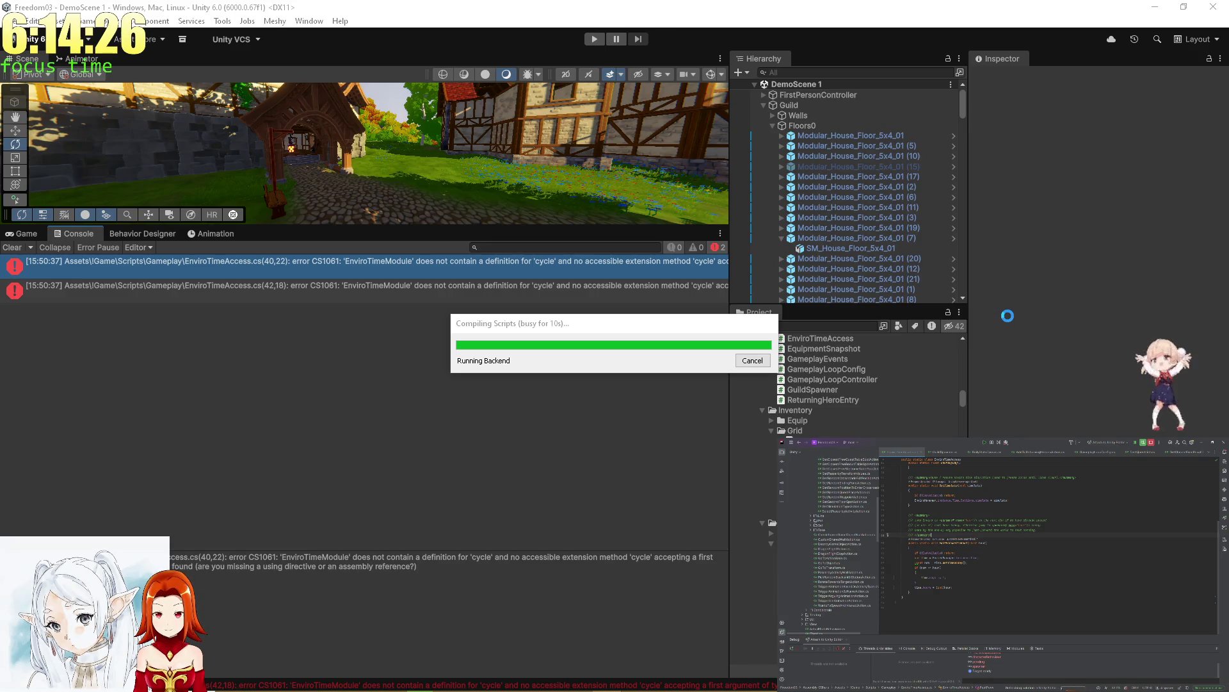
Step: Browse the daily gameplay loop pull request and a YouTube video while Unity compiles
{"action": "key", "text": "alt+Tab"}
{"action": "key", "text": "alt+Tab"}
{"action": "key", "text": "alt+Tab"}
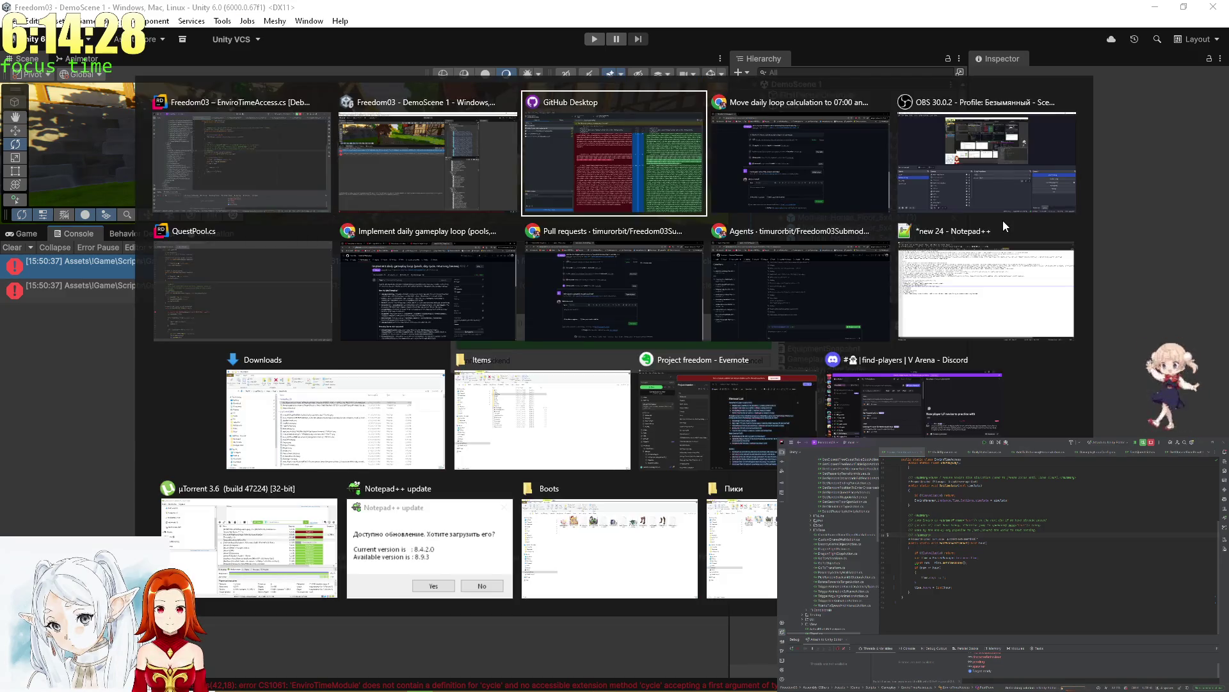
{"action": "left_click", "coordinate": [501, 287]}
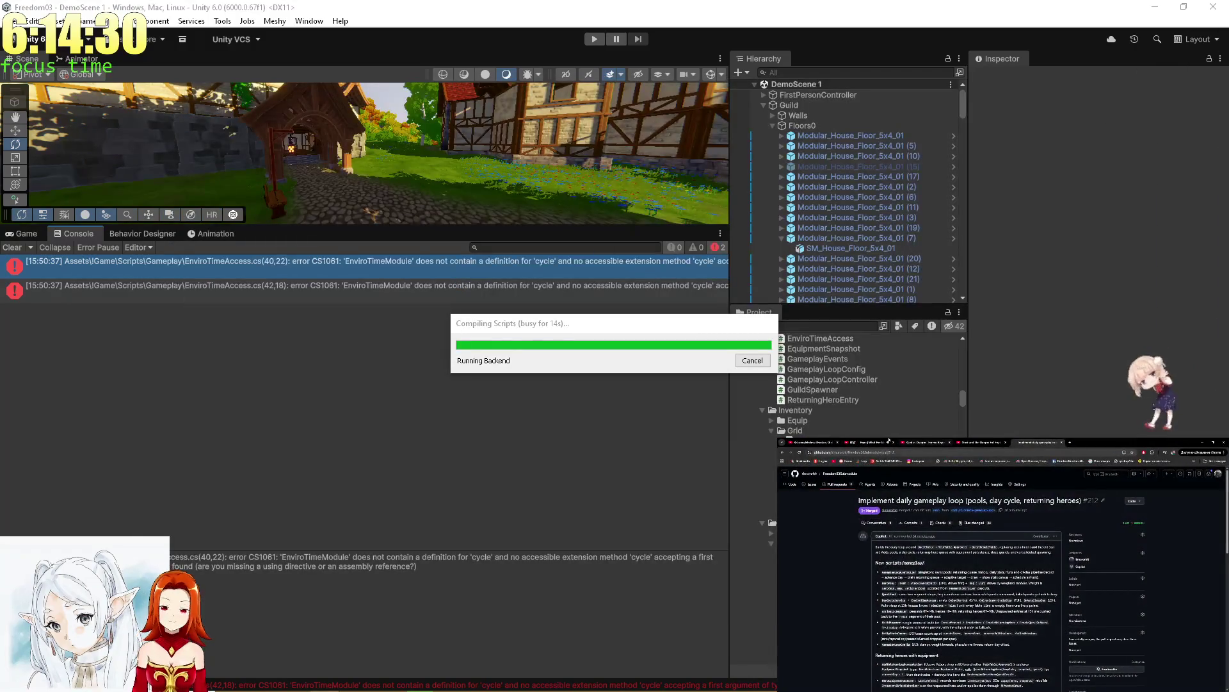
{"action": "left_click", "coordinate": [888, 441]}
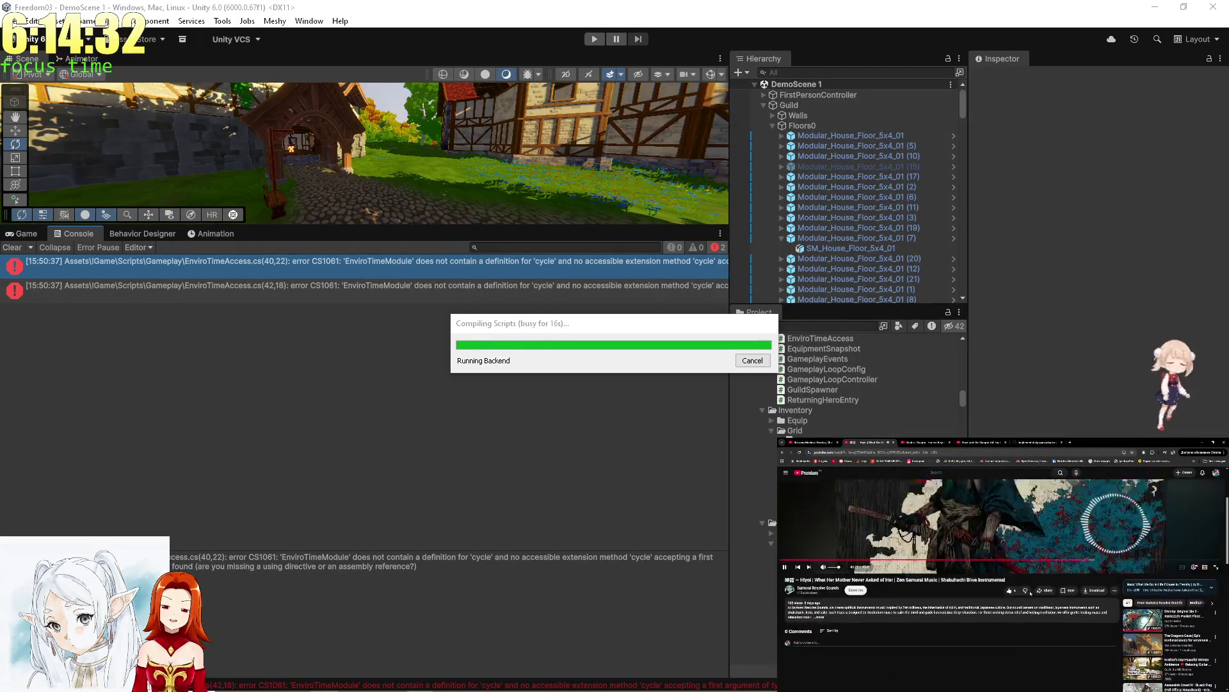
{"action": "scroll", "coordinate": [1064, 575], "scroll_direction": "down", "scroll_amount": 5}
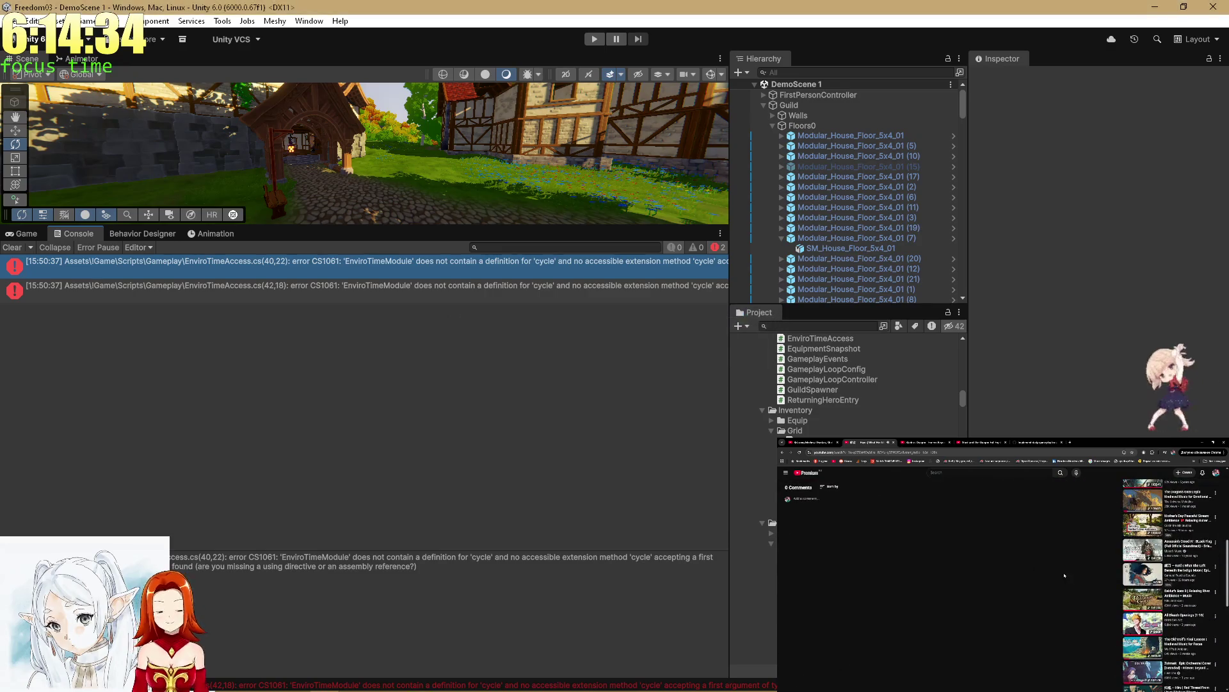
{"action": "scroll", "coordinate": [1064, 575], "scroll_direction": "down", "scroll_amount": 3}
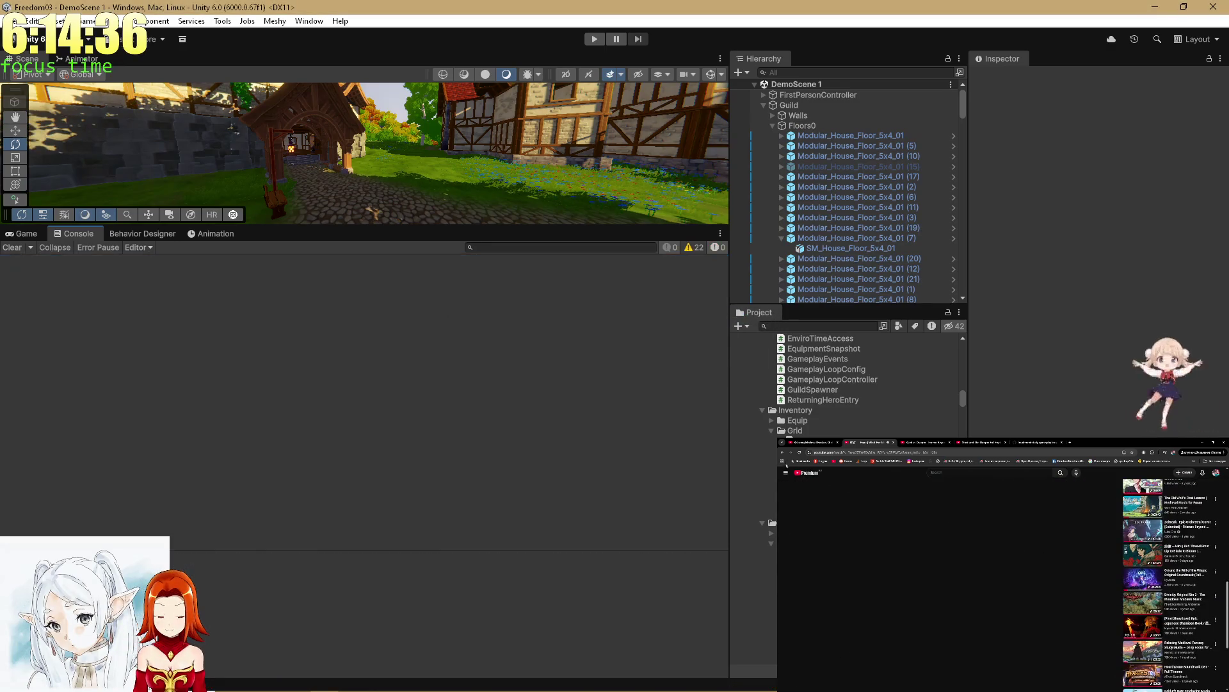
{"action": "scroll", "coordinate": [991, 597], "scroll_direction": "up", "scroll_amount": 10}
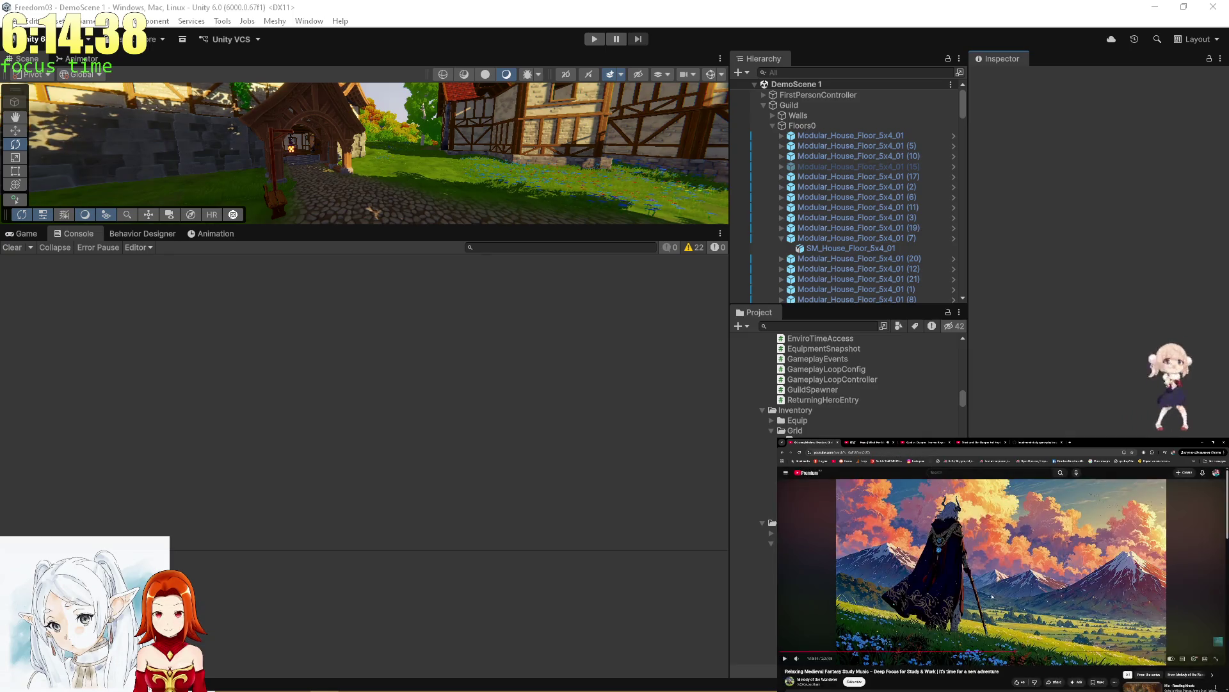
{"action": "scroll", "coordinate": [992, 596], "scroll_direction": "down", "scroll_amount": 10}
{"action": "scroll", "coordinate": [1126, 599], "scroll_direction": "down", "scroll_amount": 5}
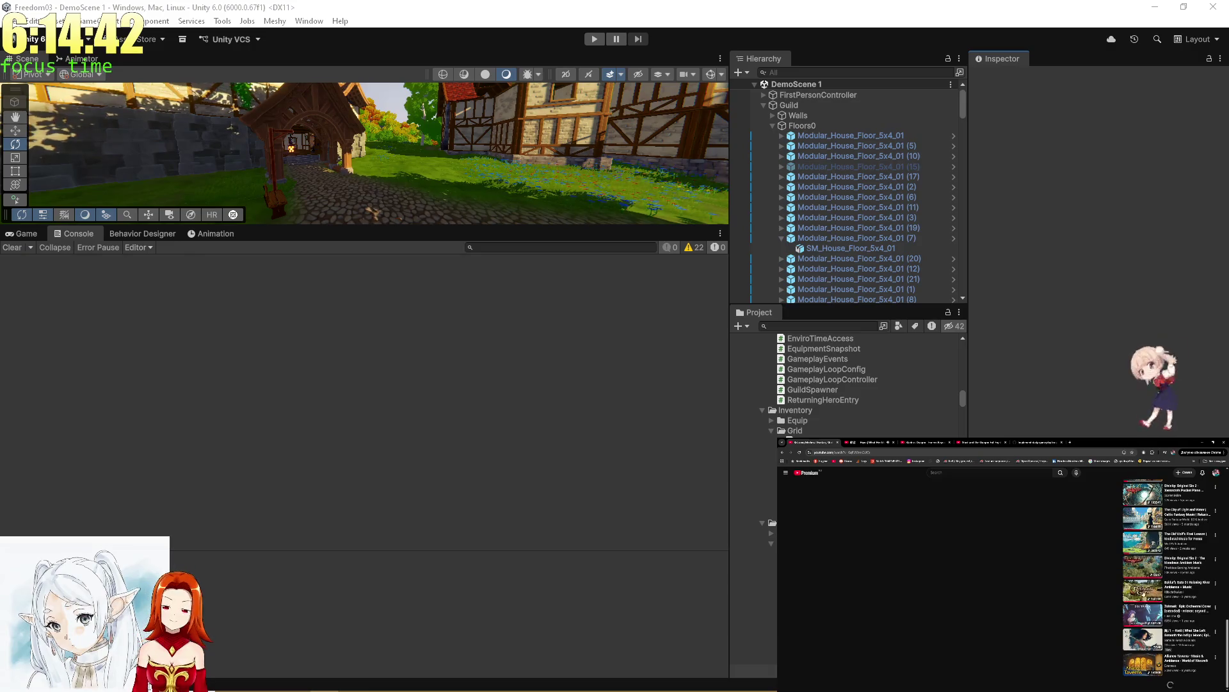
{"action": "scroll", "coordinate": [1143, 596], "scroll_direction": "down", "scroll_amount": 10}
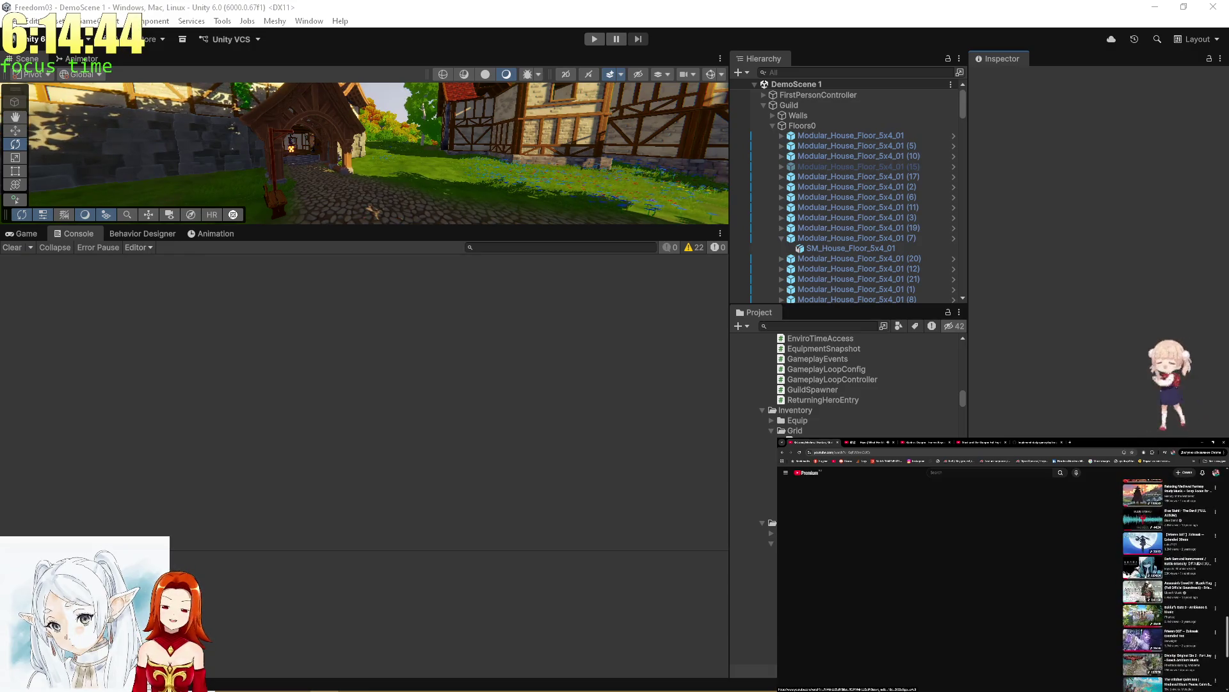
Step: Look through two more YouTube video tabs, then bring Unity back to the Game view
{"action": "left_click", "coordinate": [941, 442]}
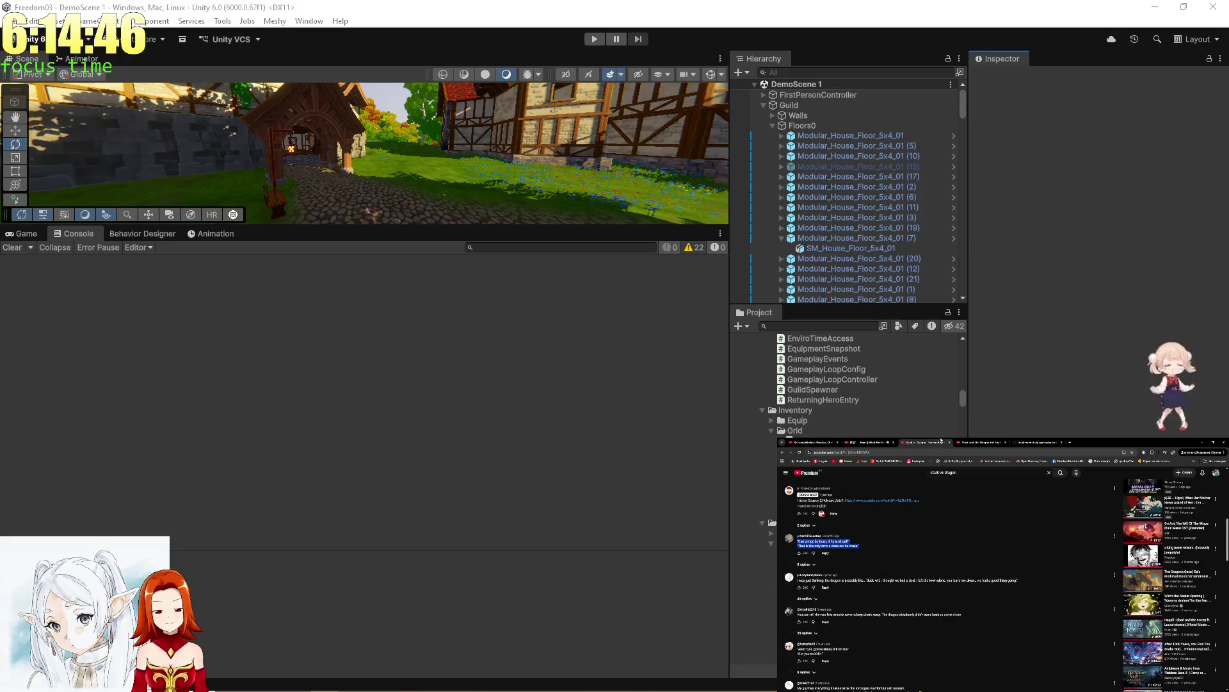
{"action": "scroll", "coordinate": [1003, 535], "scroll_direction": "down", "scroll_amount": 1}
{"action": "left_click", "coordinate": [869, 442]}
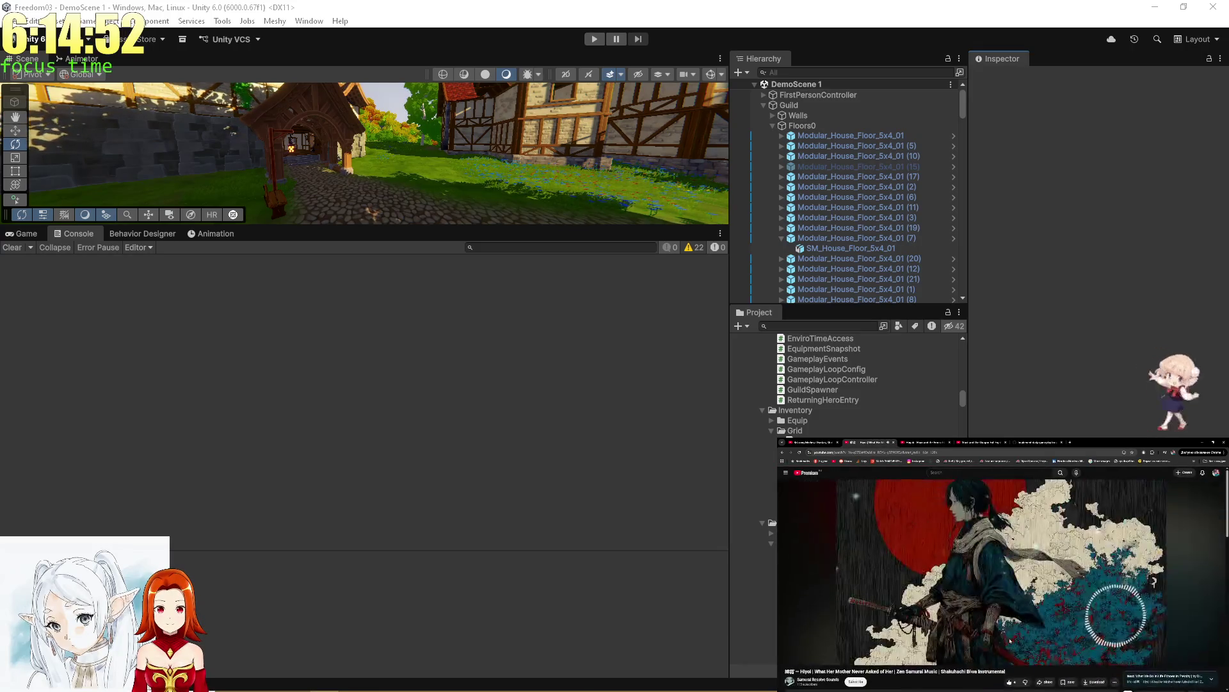
{"action": "left_click", "coordinate": [944, 441]}
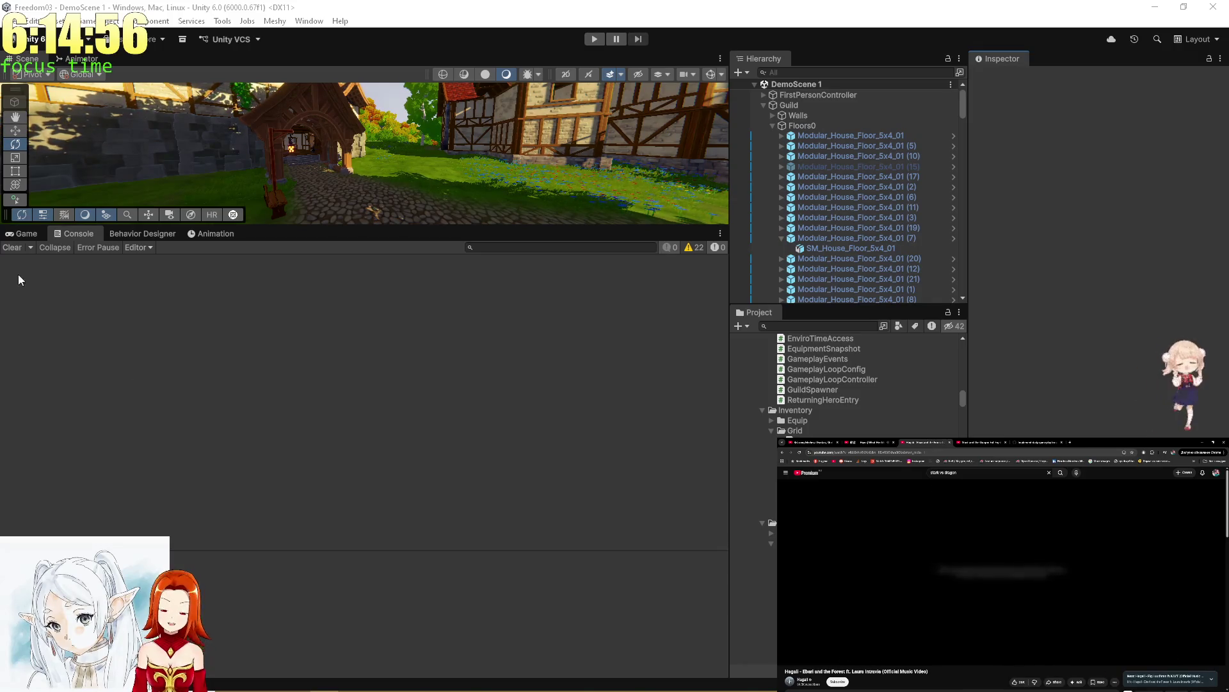
{"action": "left_click", "coordinate": [25, 234]}
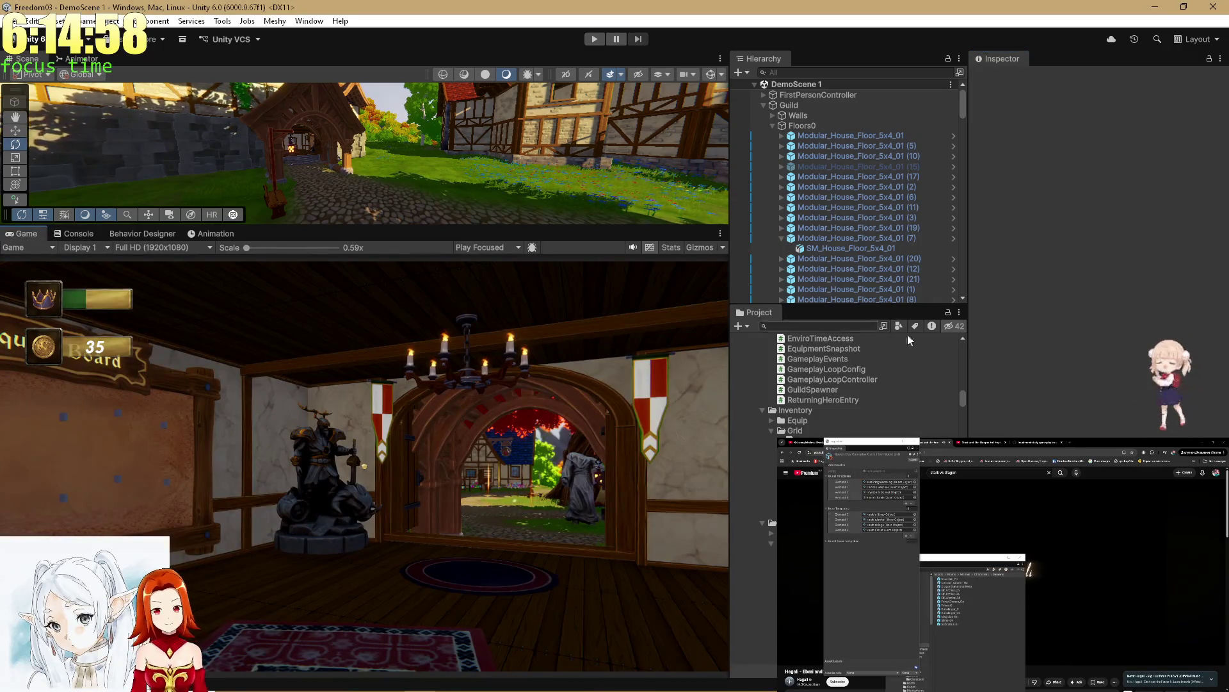
Step: Filter the Hierarchy for Enviro 3 and inspect its time: hour 6, minute 58, 3-minute cycle
{"action": "key", "text": "alt+Tab"}
{"action": "key", "text": "alt+Tab"}
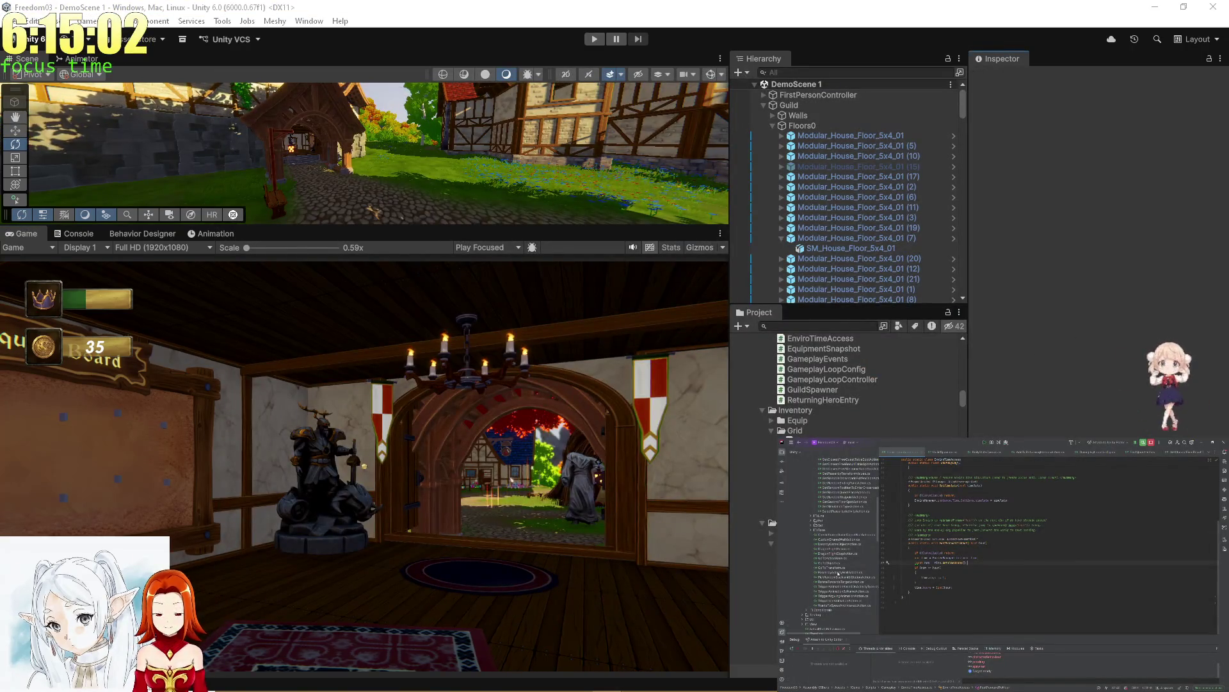
{"action": "key", "text": "alt+Tab"}
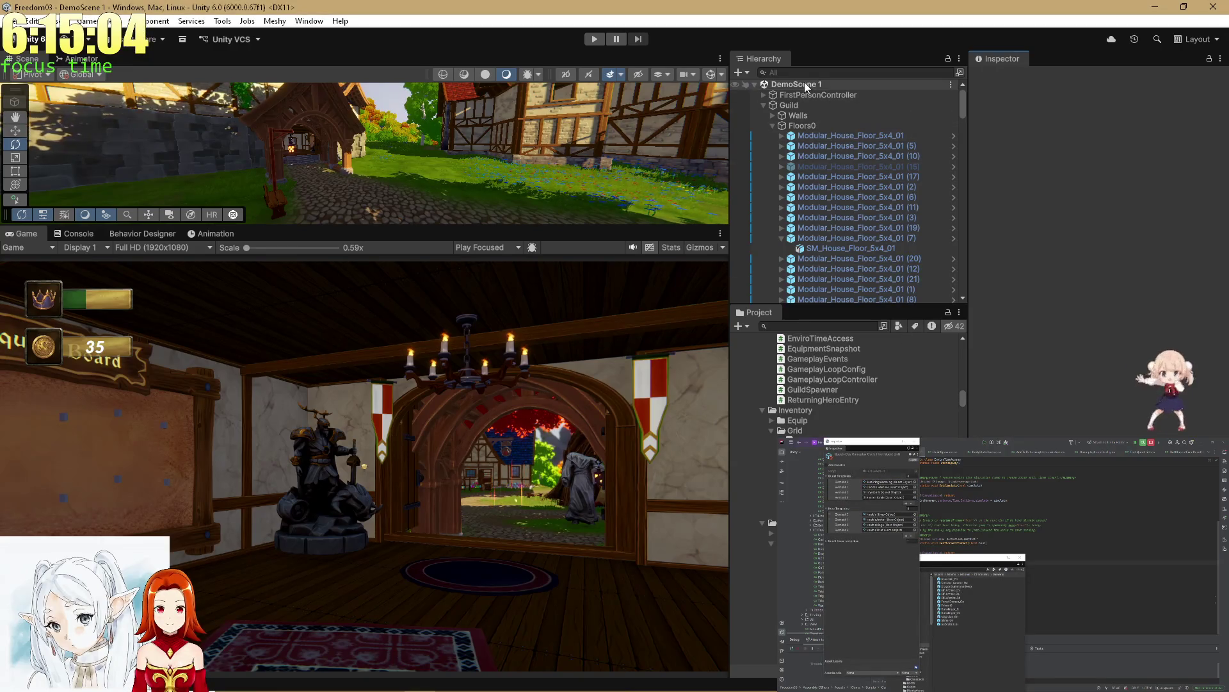
{"action": "left_click", "coordinate": [802, 73]}
{"action": "type", "text": "Enviro"}
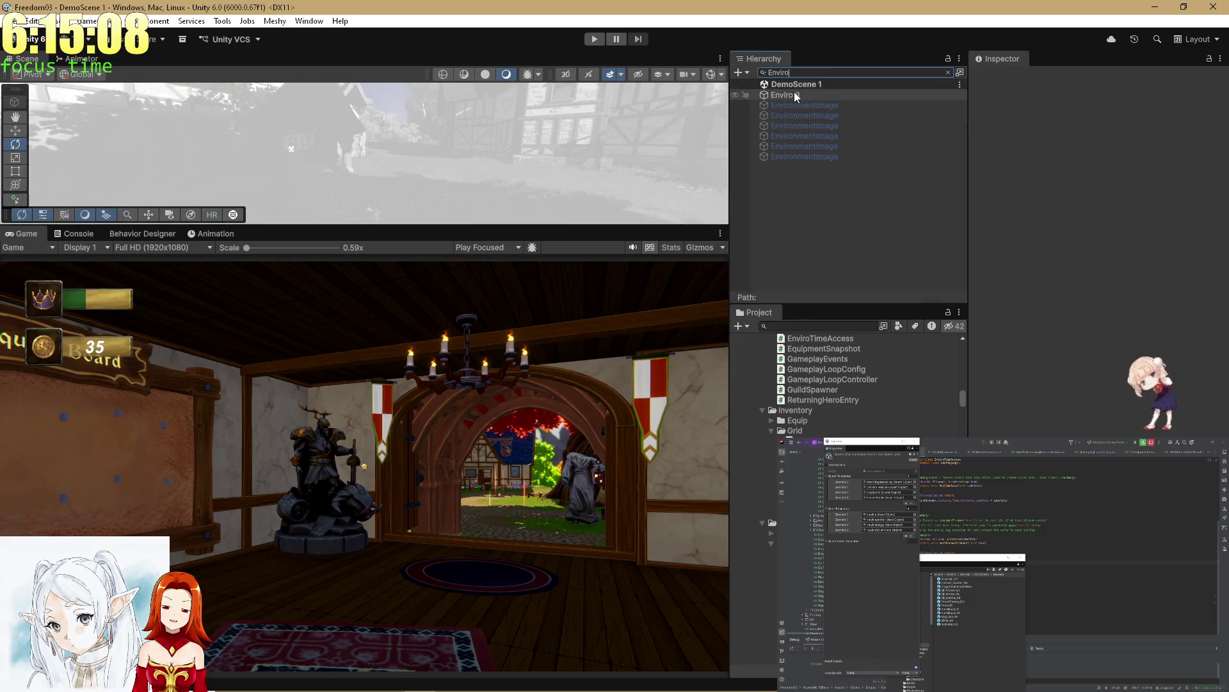
{"action": "left_click", "coordinate": [898, 95]}
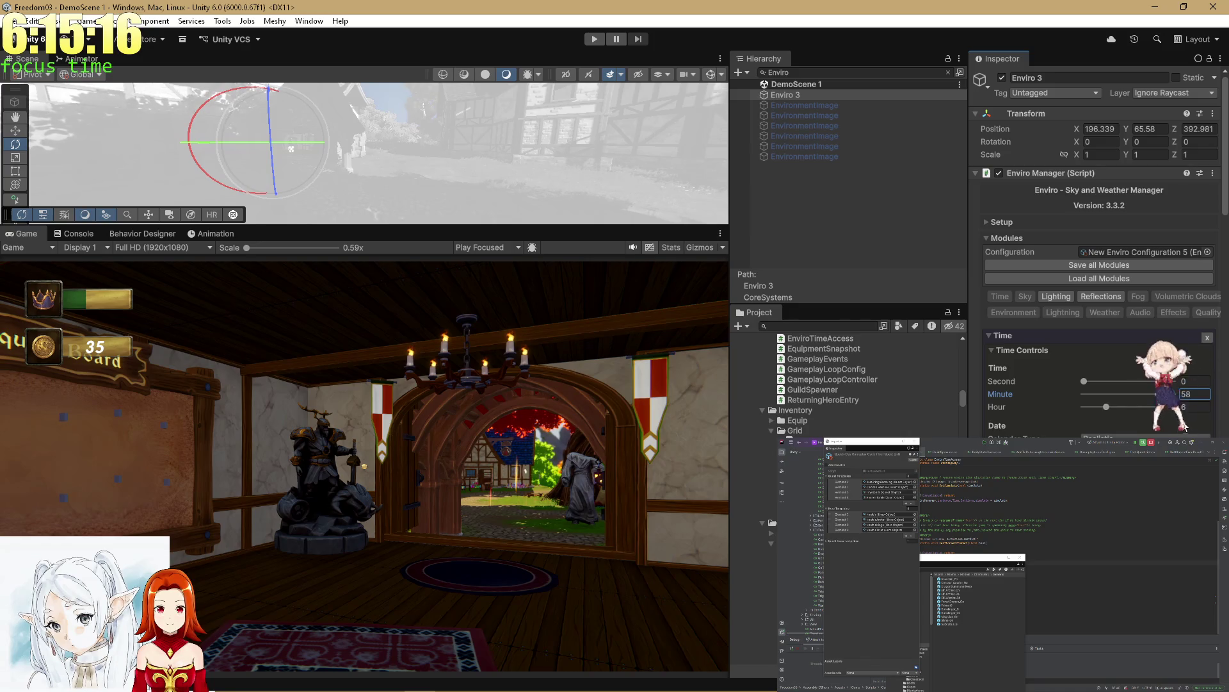
{"action": "scroll", "coordinate": [1178, 428], "scroll_direction": "down", "scroll_amount": 5}
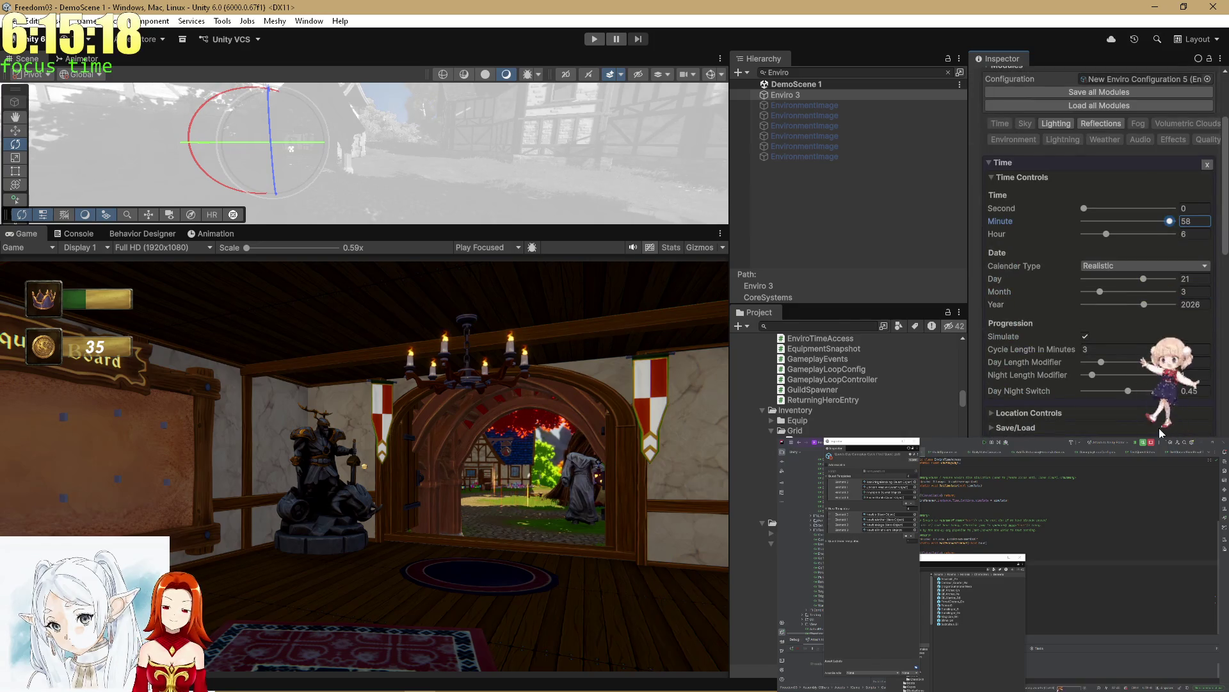
{"action": "left_click", "coordinate": [949, 74]}
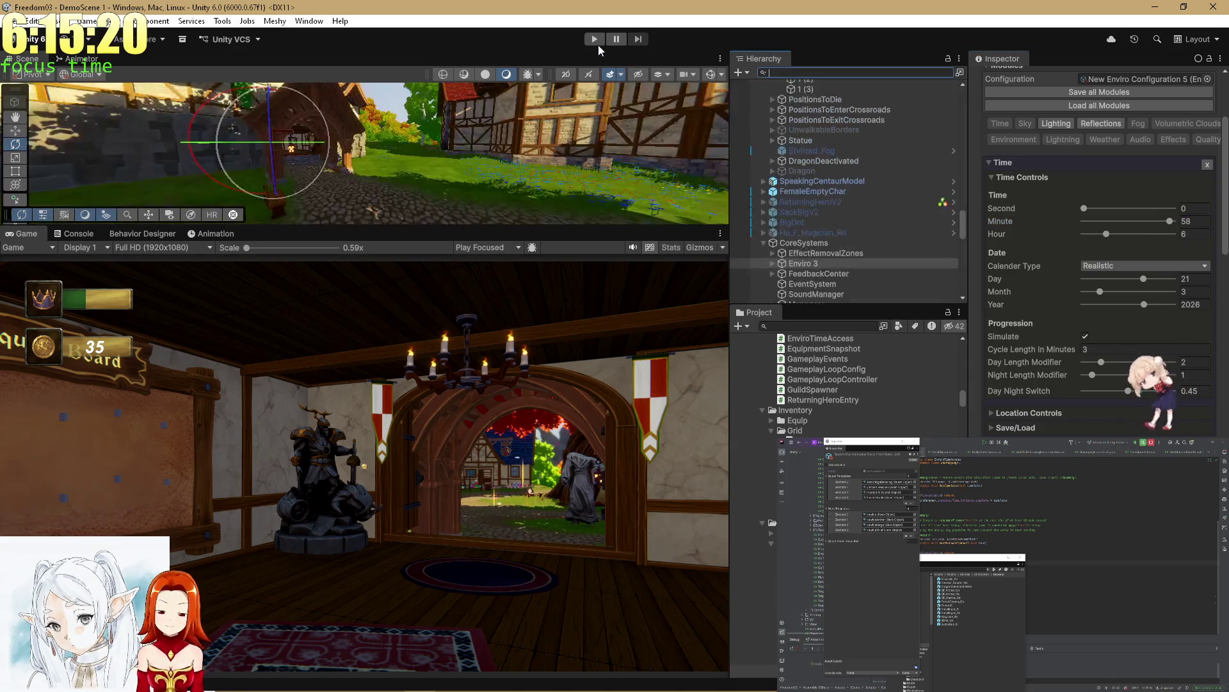
Step: Start a fresh play-test and resume past the IDE breakpoint back into the running game
{"action": "left_click", "coordinate": [594, 39]}
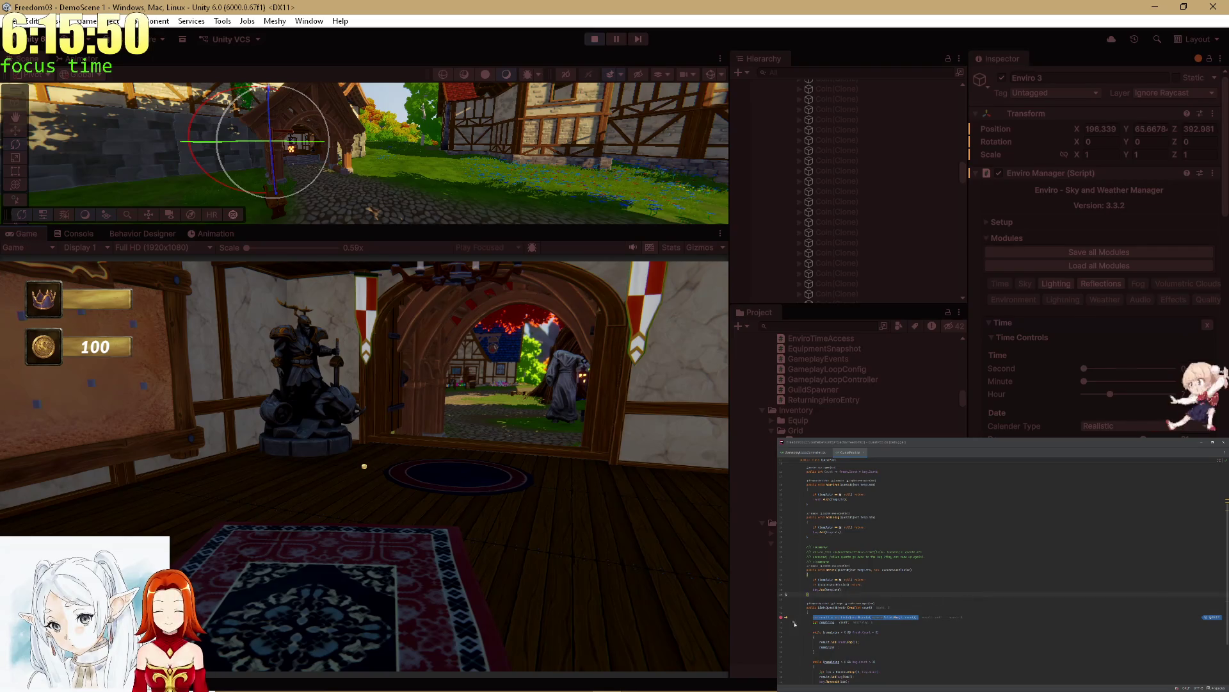
{"action": "key", "text": "F5"}
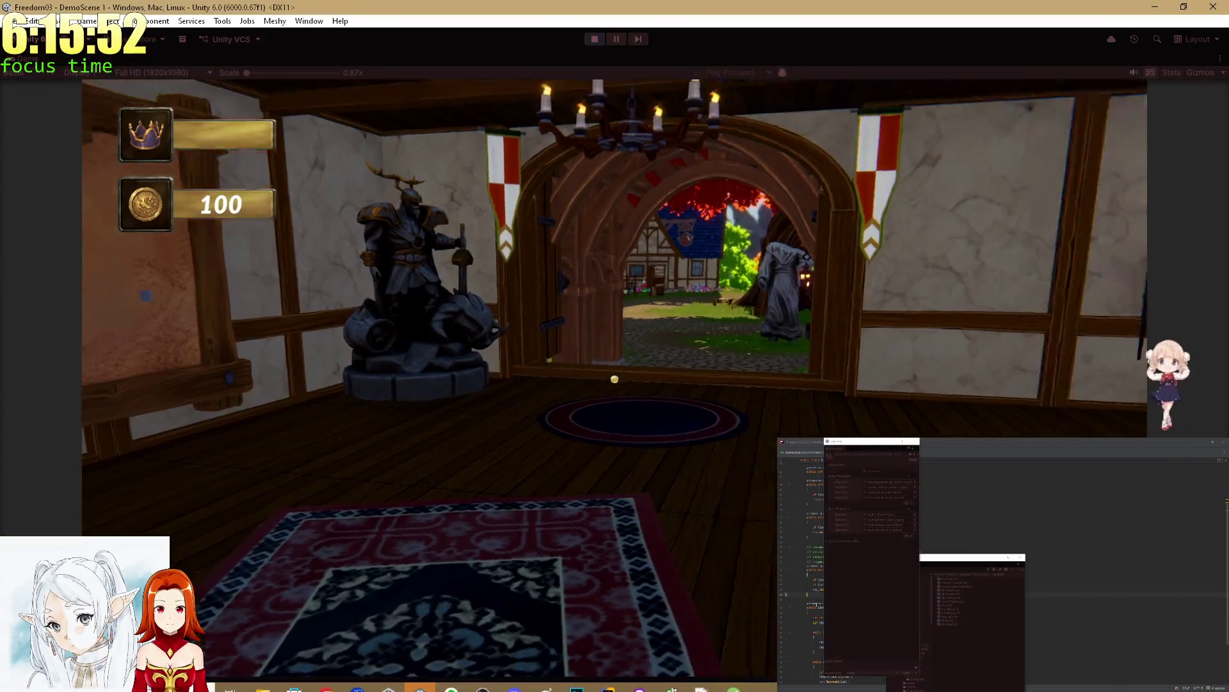
{"action": "left_click", "coordinate": [945, 522]}
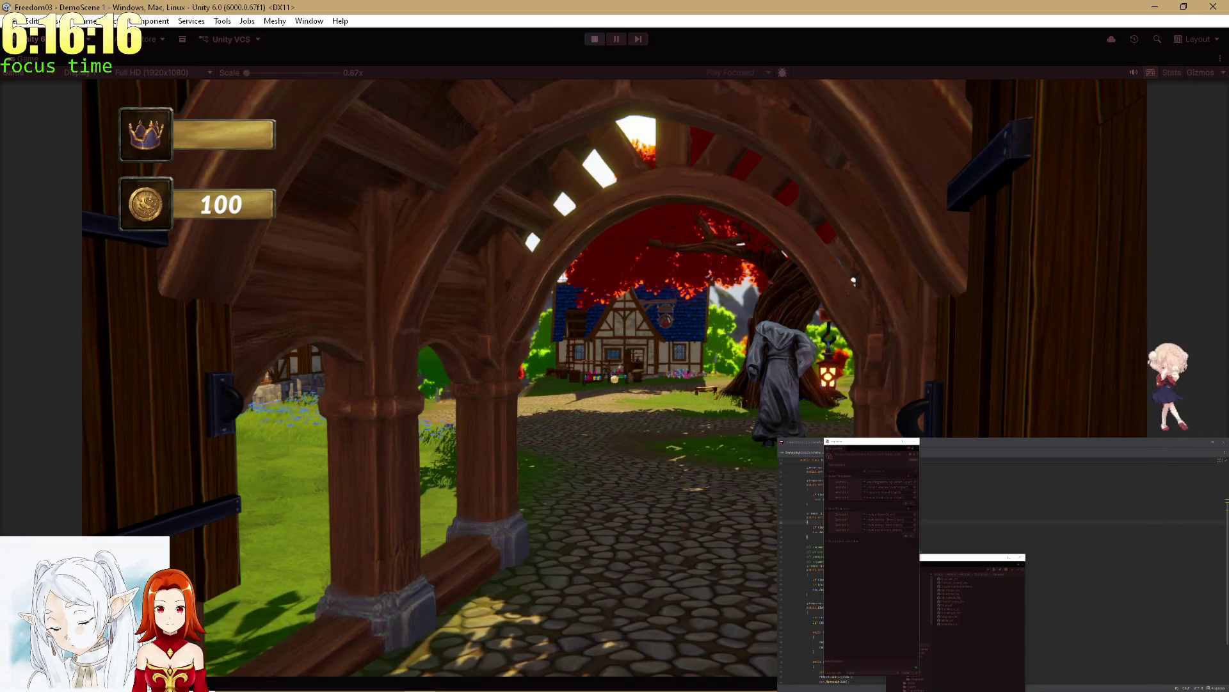
Step: Walk through the archway to the quest giver and accept the Rat Defenders quest
{"action": "key", "text": "a"}
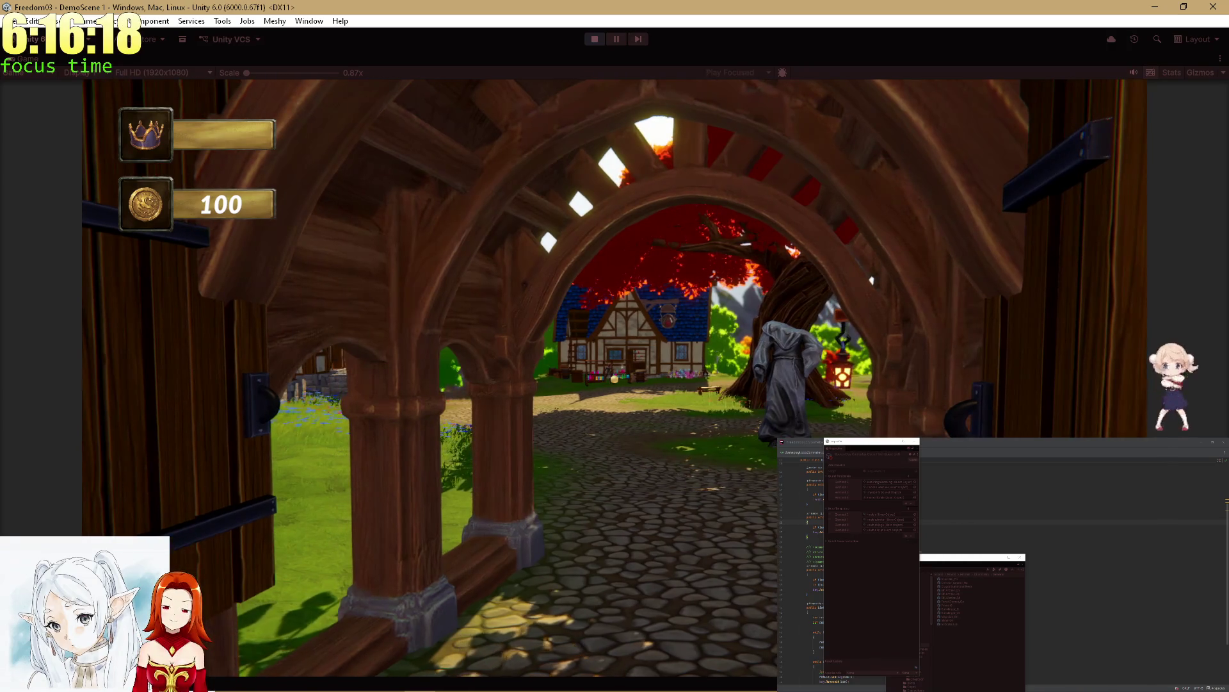
{"action": "key", "text": "w"}
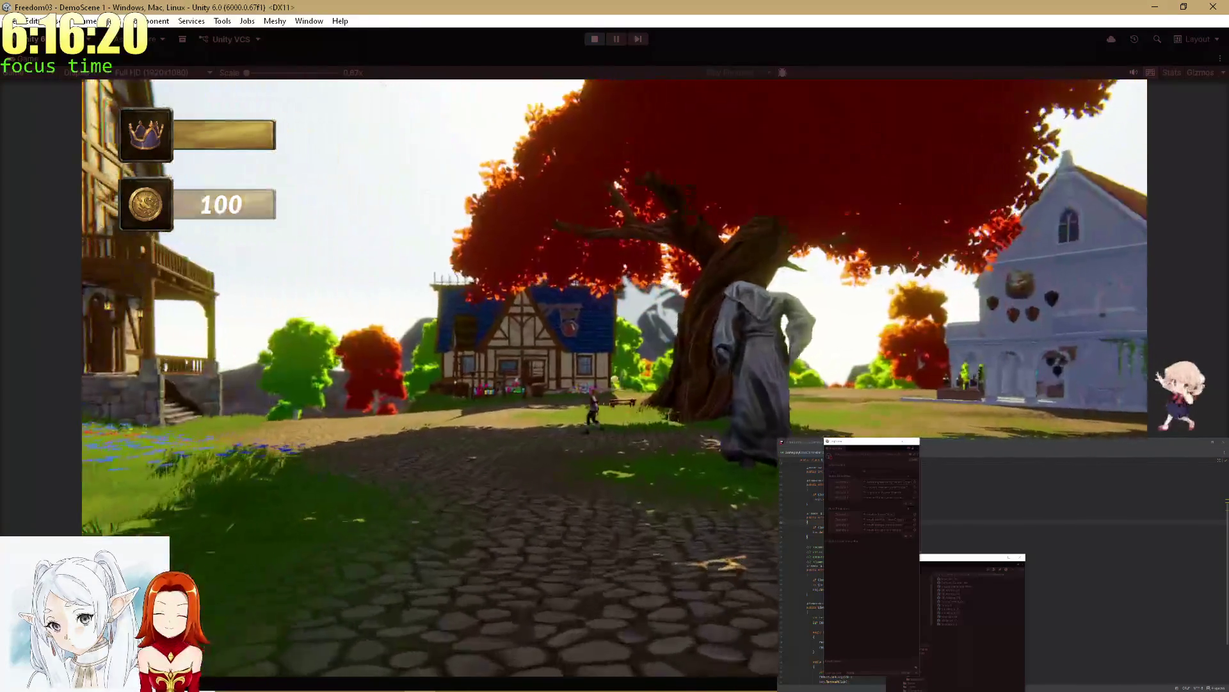
{"action": "key", "text": "a"}
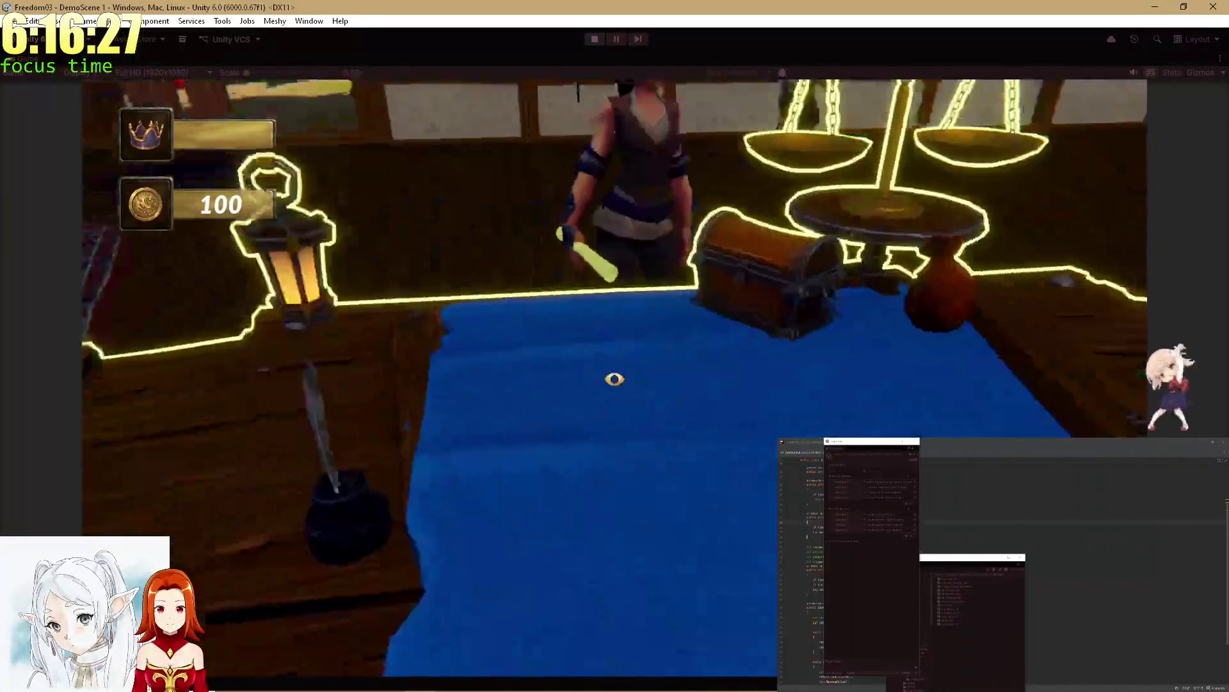
{"action": "left_click", "coordinate": [615, 377]}
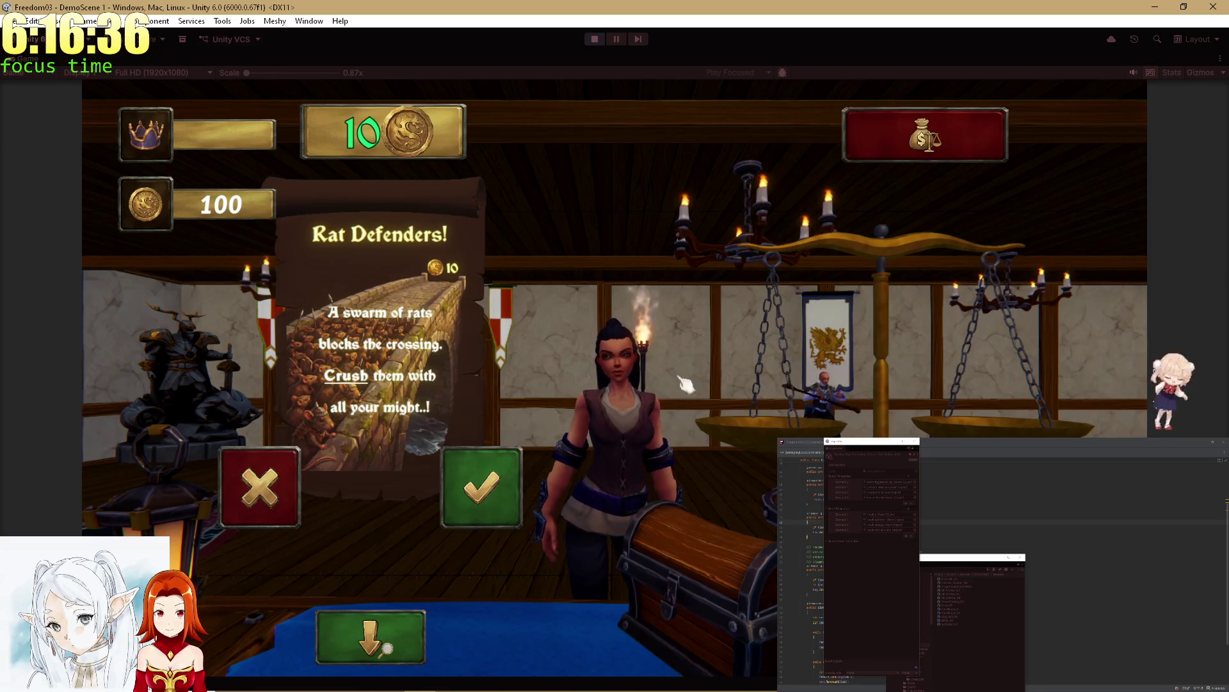
{"action": "left_click", "coordinate": [355, 650]}
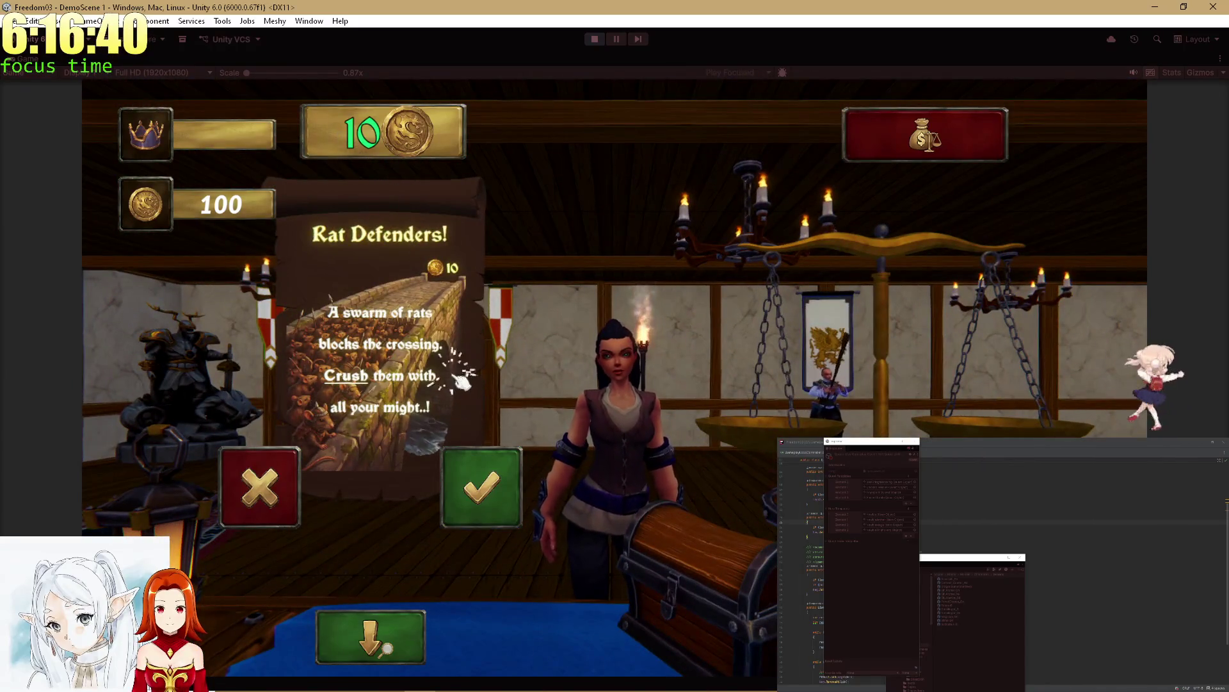
{"action": "left_click", "coordinate": [404, 614]}
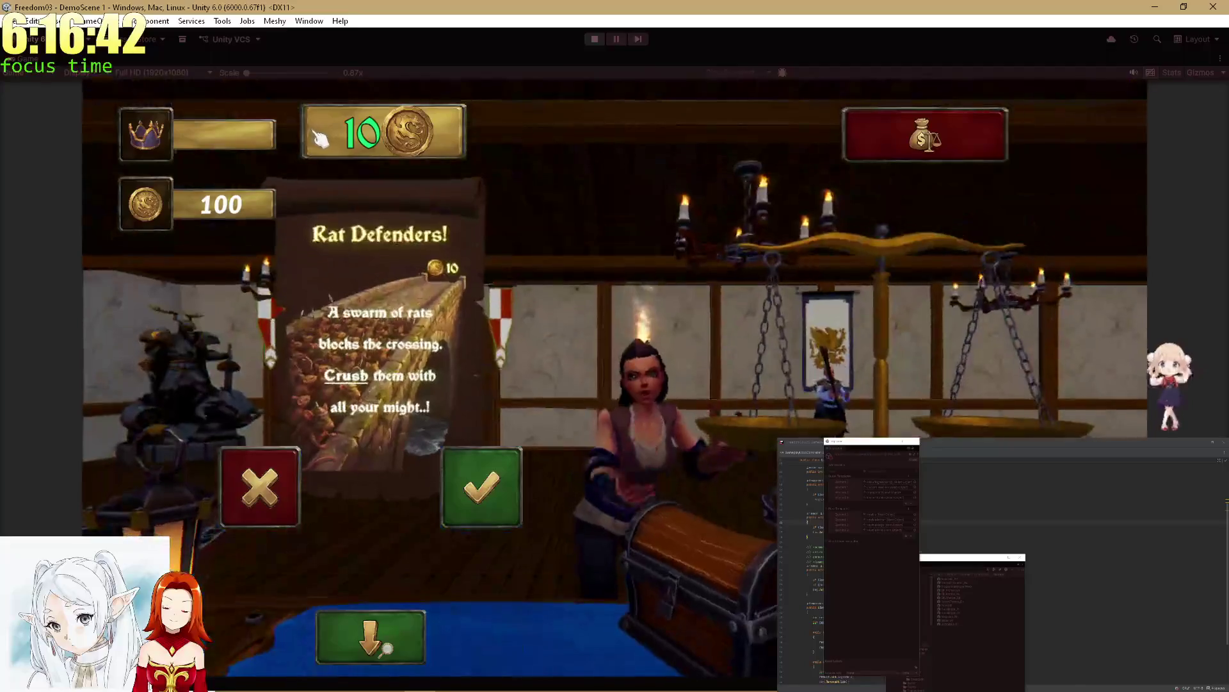
{"action": "left_click", "coordinate": [378, 634]}
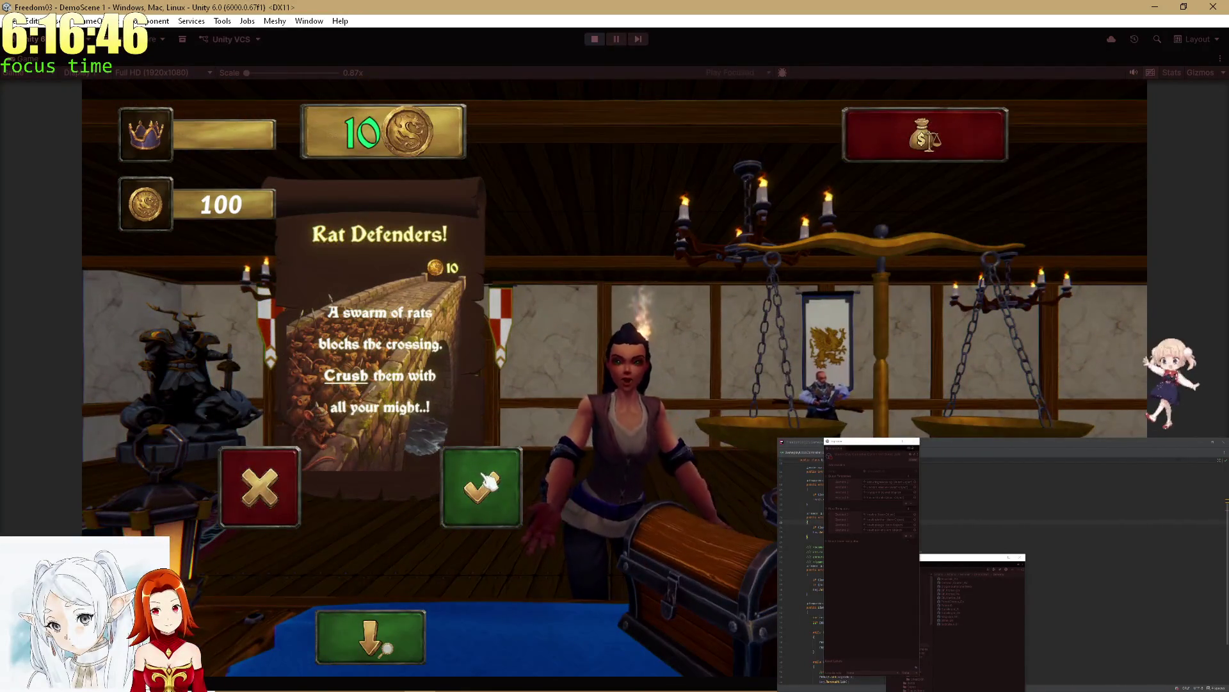
{"action": "left_click", "coordinate": [488, 482]}
Step: Staff the Rat Defenders quest with the chicken on the map table and post it
{"action": "left_click", "coordinate": [361, 631]}
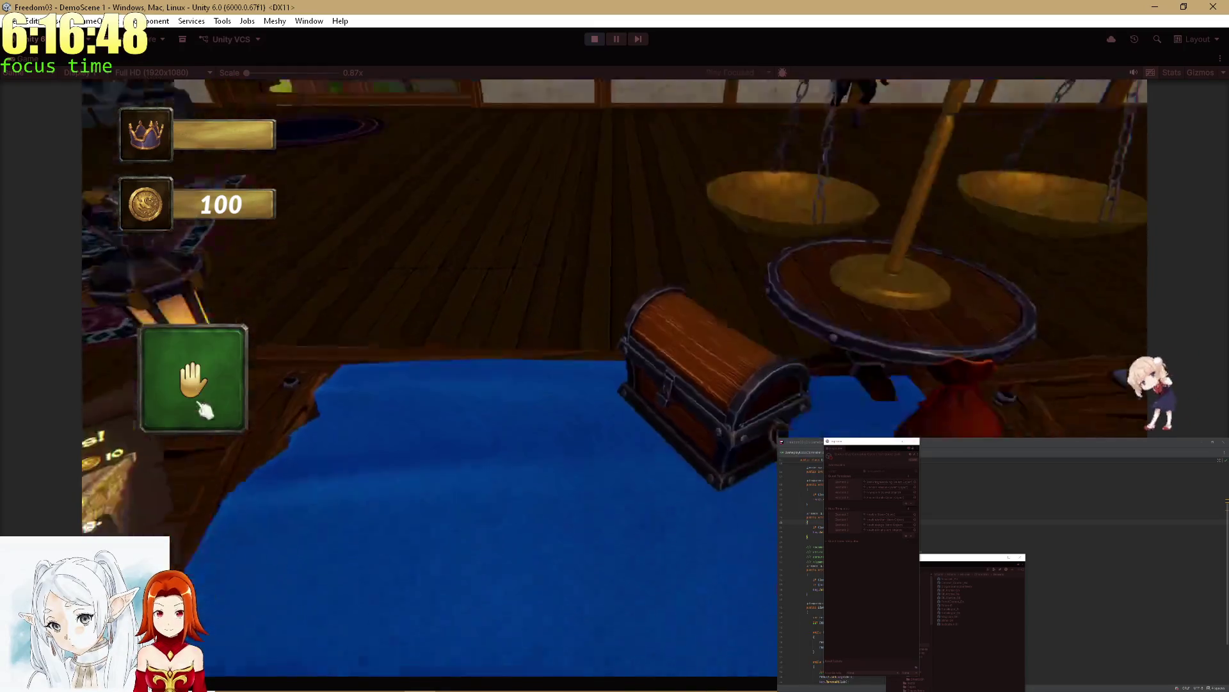
{"action": "left_click", "coordinate": [205, 410]}
{"action": "left_click", "coordinate": [960, 168]}
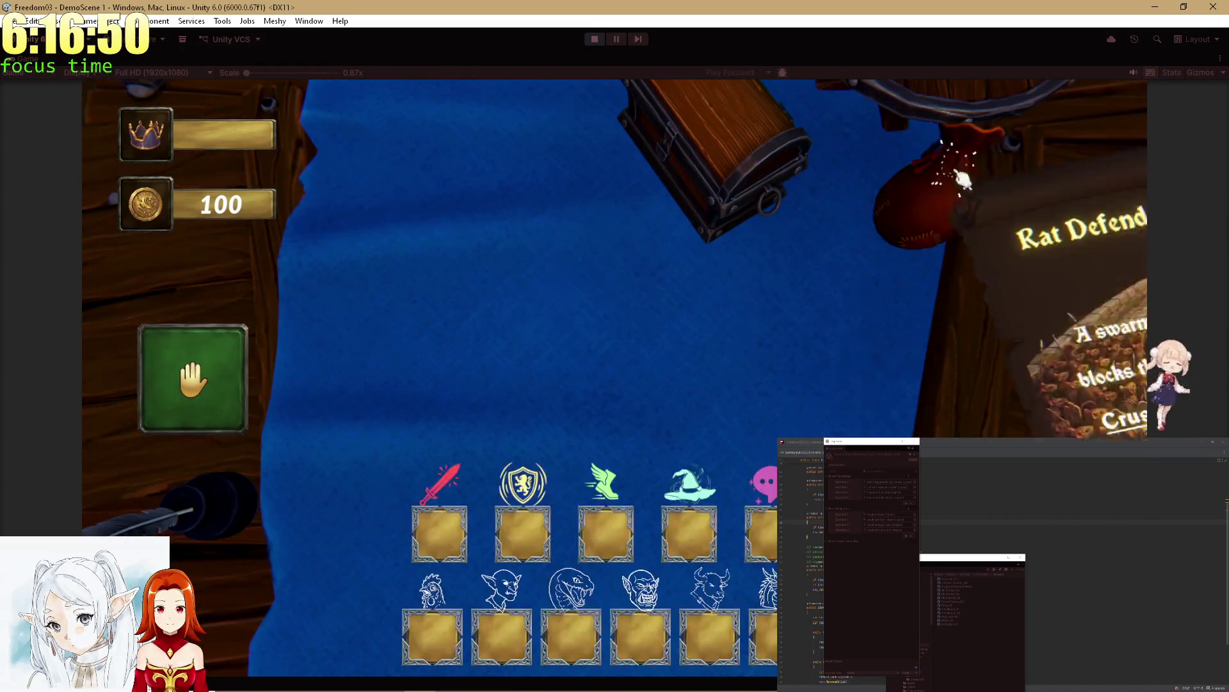
{"action": "left_click", "coordinate": [451, 648]}
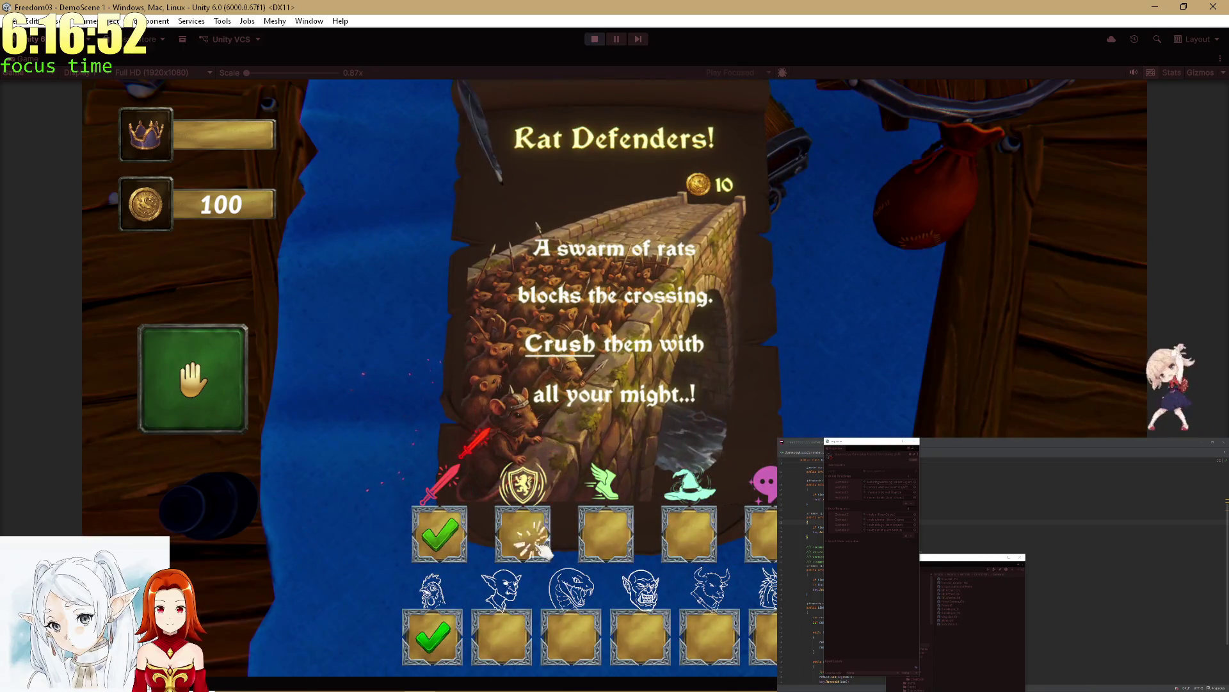
{"action": "left_click", "coordinate": [768, 303]}
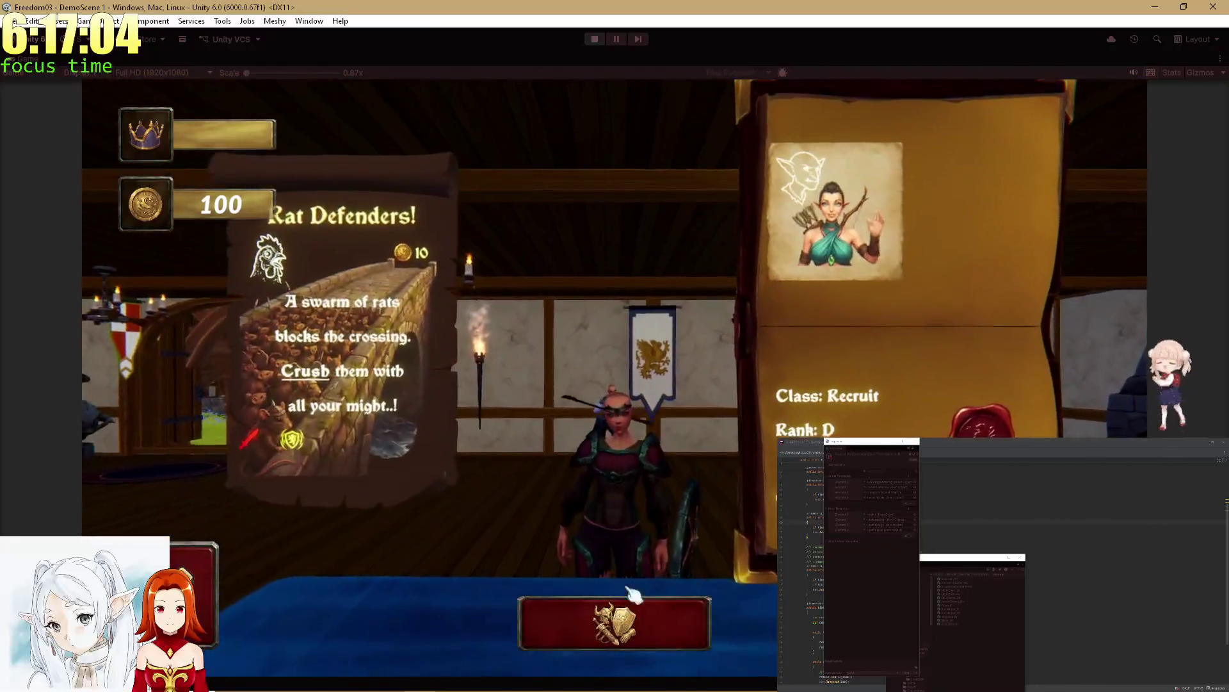
Step: Equip portrait items in the shoulder, chest, legs and boots slots, plus the blue cape
{"action": "left_click", "coordinate": [612, 622]}
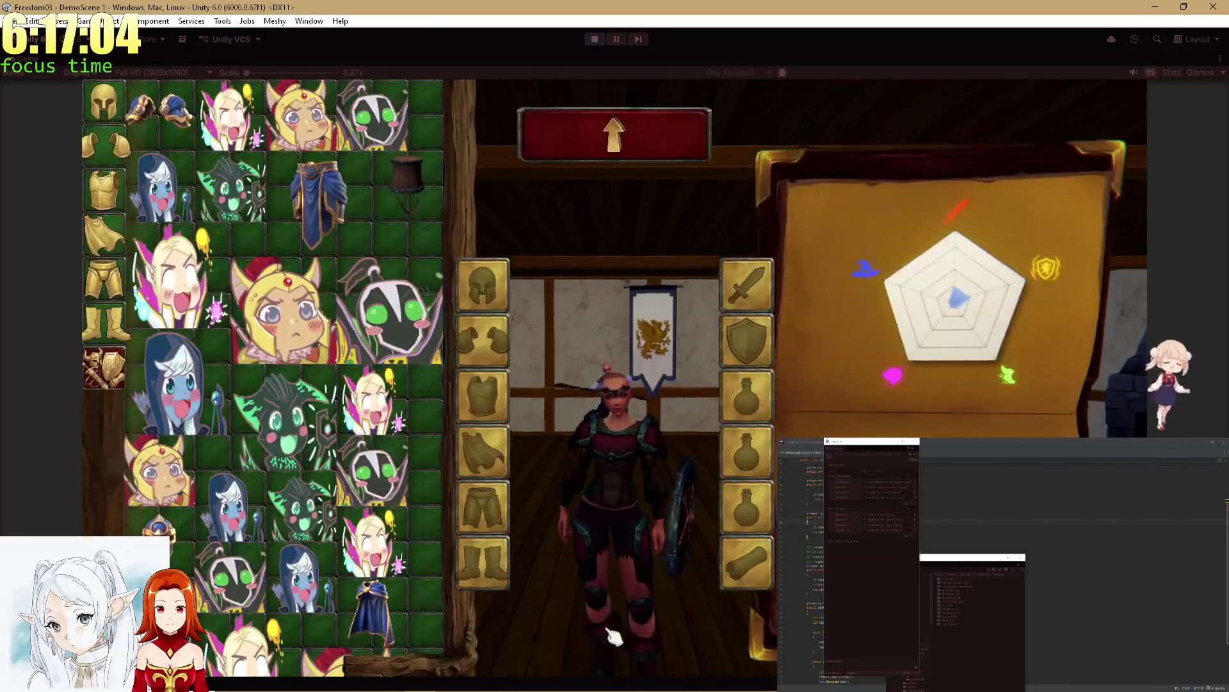
{"action": "left_click", "coordinate": [313, 350]}
{"action": "left_click", "coordinate": [288, 135]}
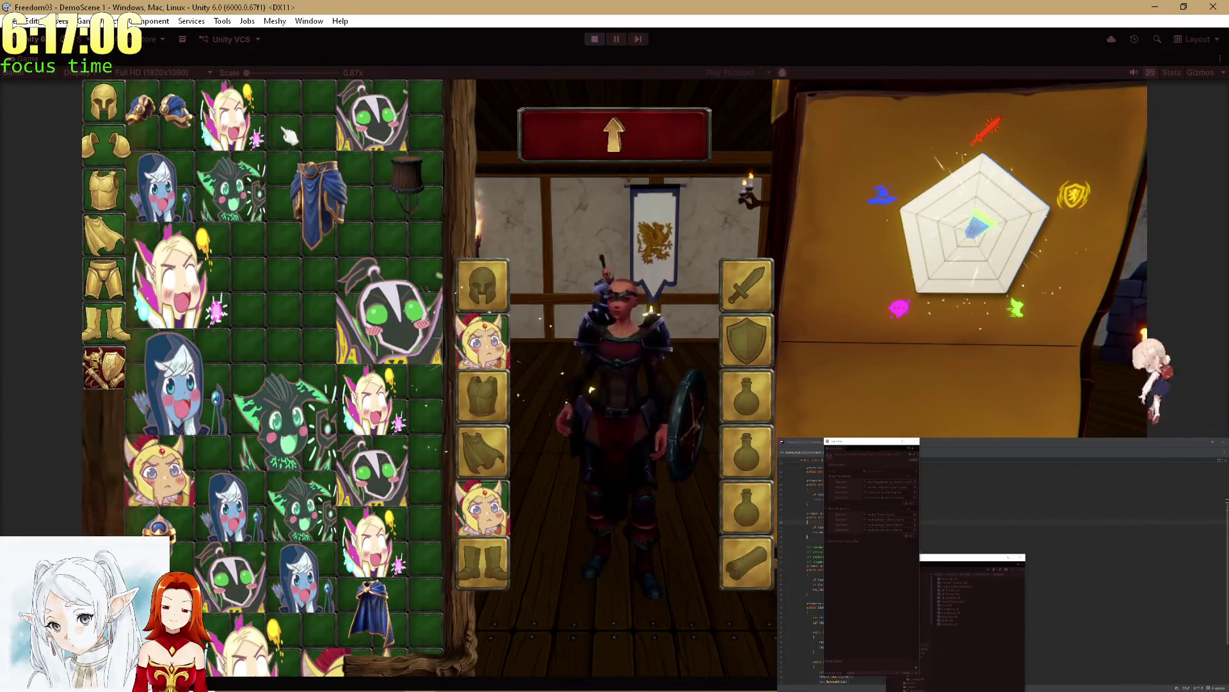
{"action": "left_click", "coordinate": [119, 187]}
{"action": "left_click", "coordinate": [290, 134]}
{"action": "left_click", "coordinate": [112, 160]}
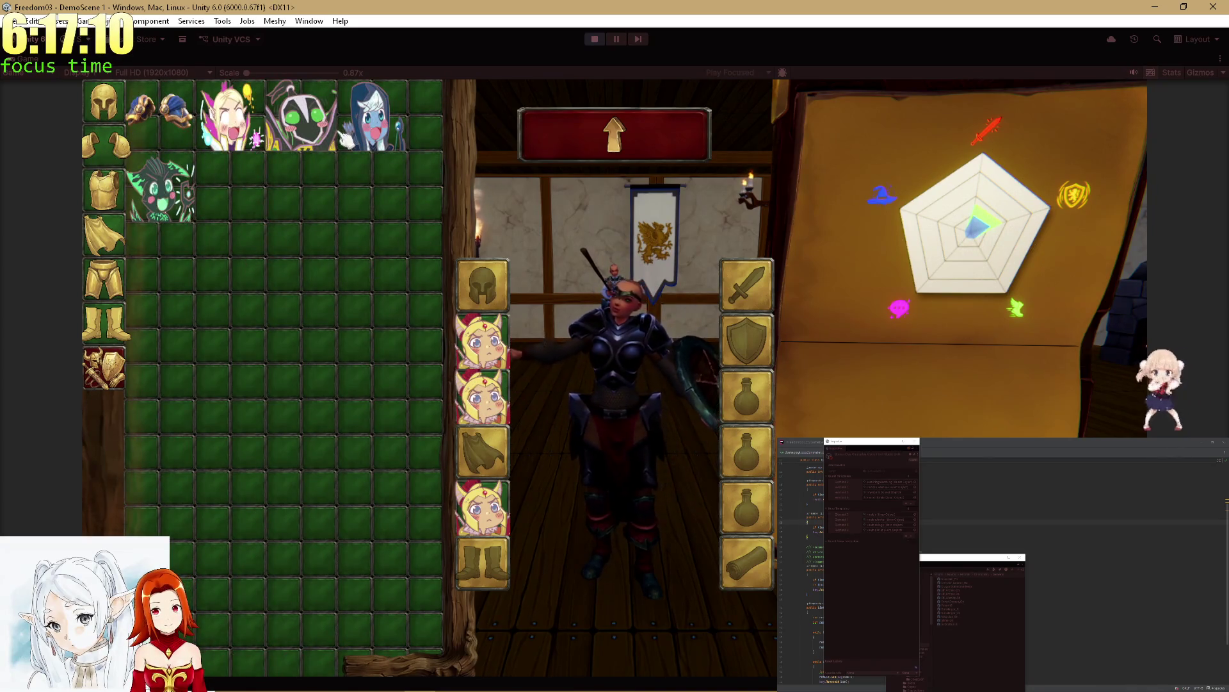
{"action": "left_click", "coordinate": [179, 186]}
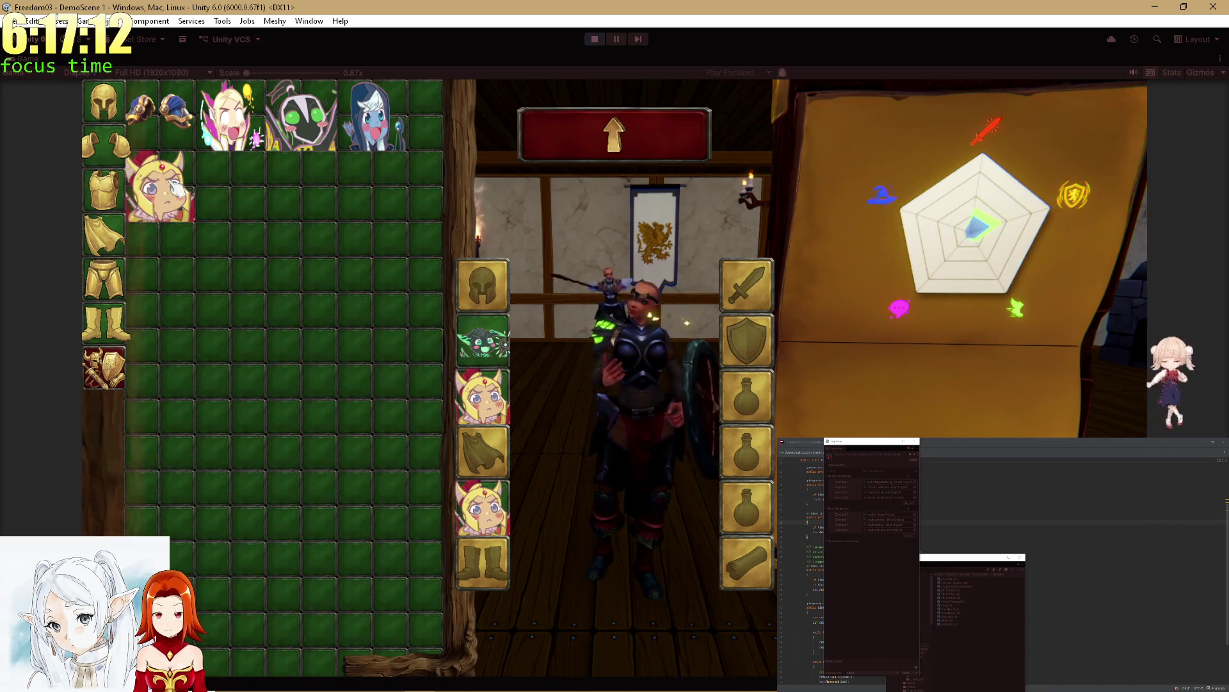
{"action": "left_click", "coordinate": [179, 187]}
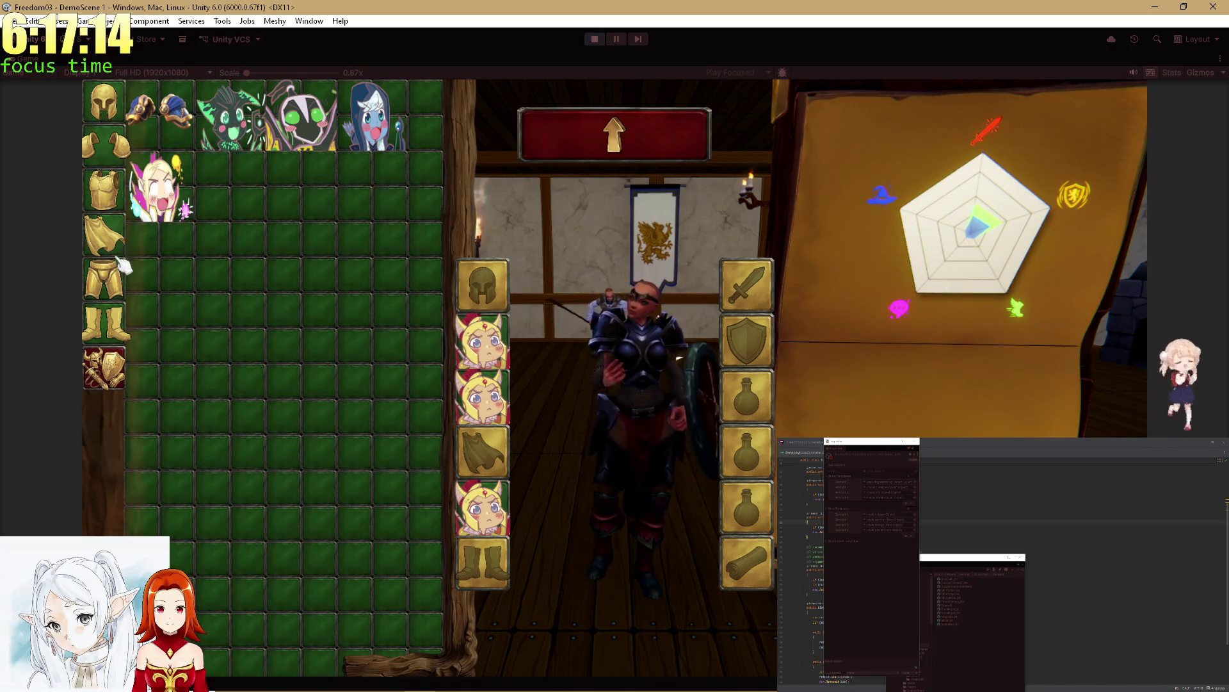
{"action": "left_click", "coordinate": [132, 235]}
{"action": "left_click", "coordinate": [173, 200]}
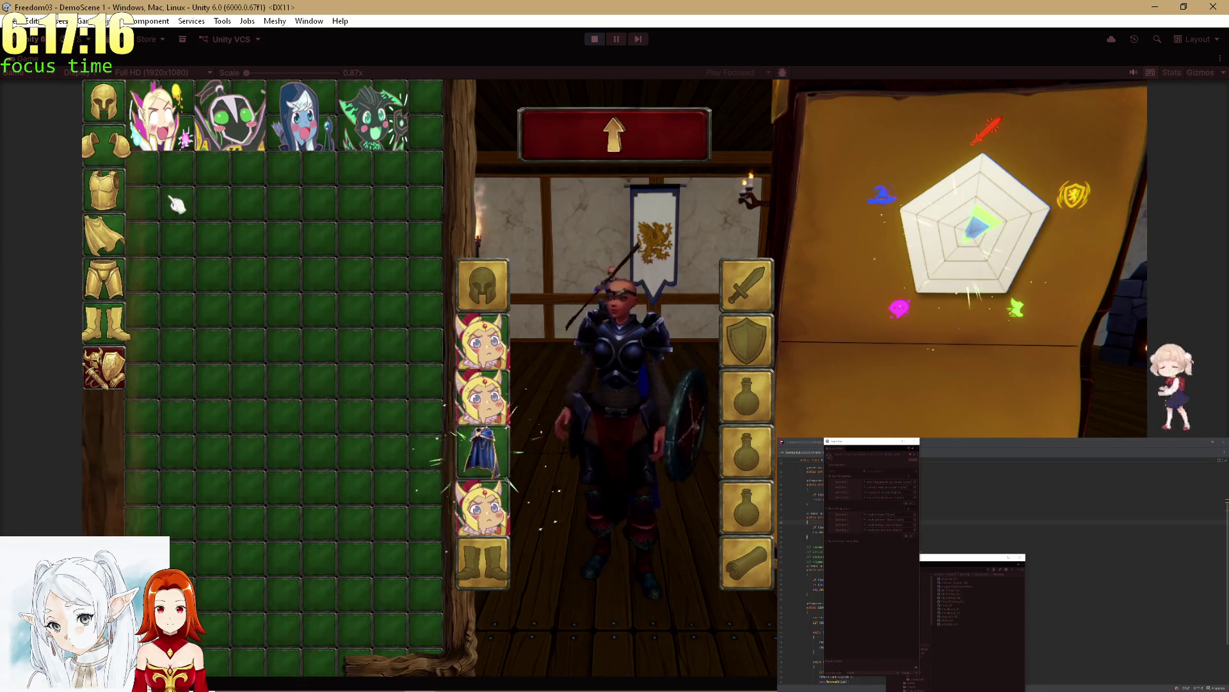
{"action": "left_click", "coordinate": [116, 297]}
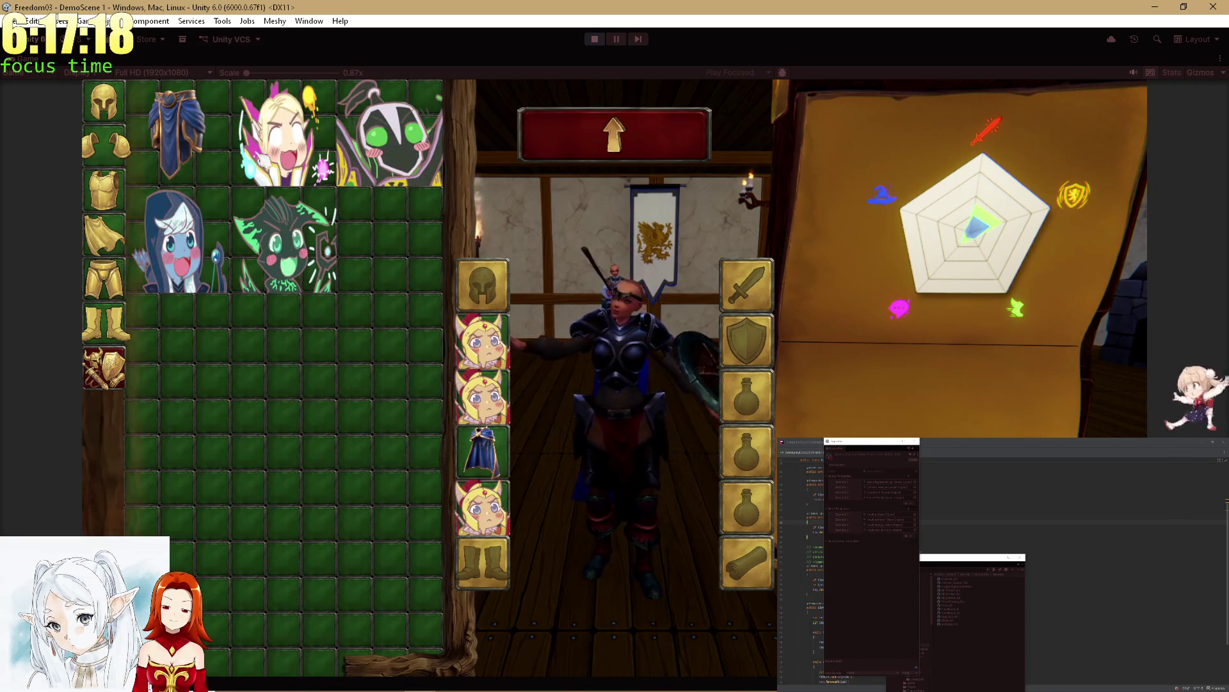
{"action": "left_click", "coordinate": [113, 341]}
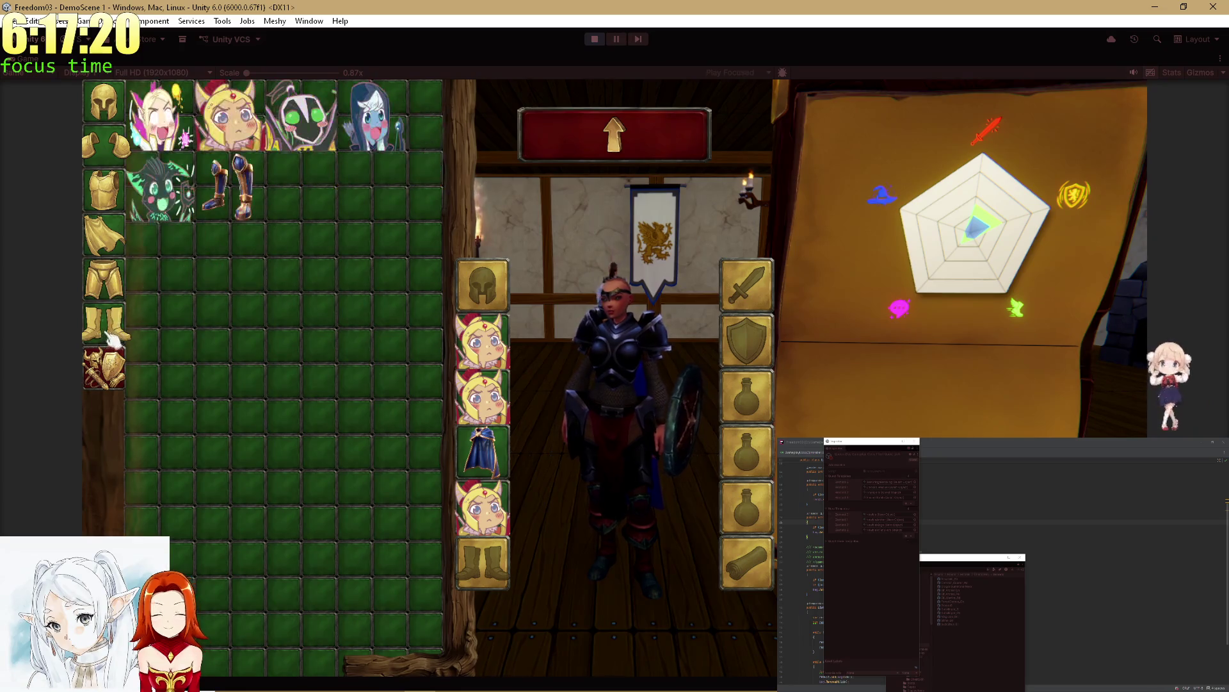
{"action": "left_click", "coordinate": [238, 136]}
Step: Try head items like the bucket hat, goblin, elf girl and gold helmet, then close equipment
{"action": "left_click", "coordinate": [104, 107]}
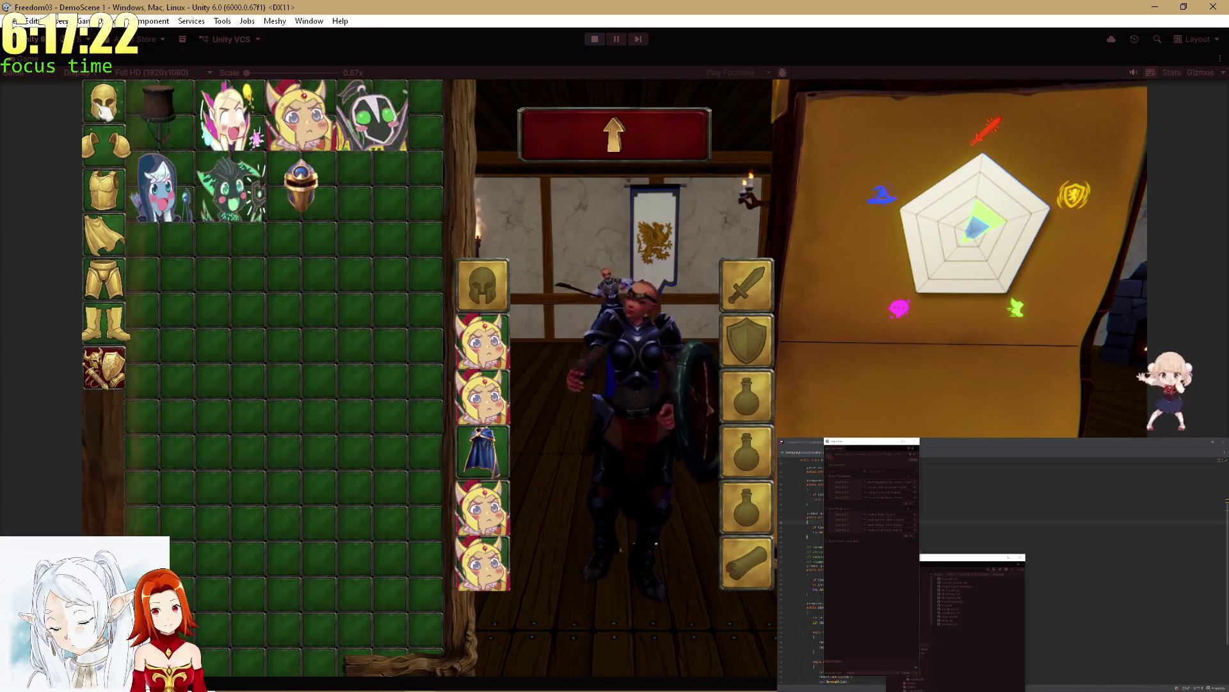
{"action": "left_click", "coordinate": [165, 134]}
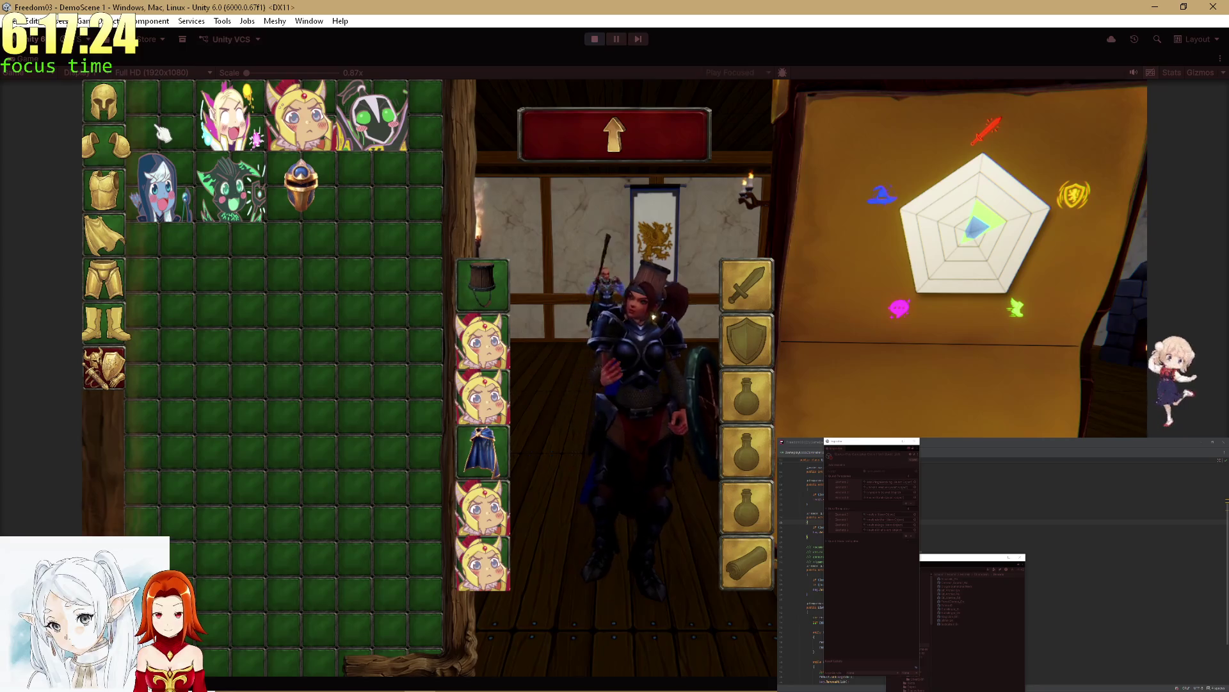
{"action": "left_click", "coordinate": [491, 289]}
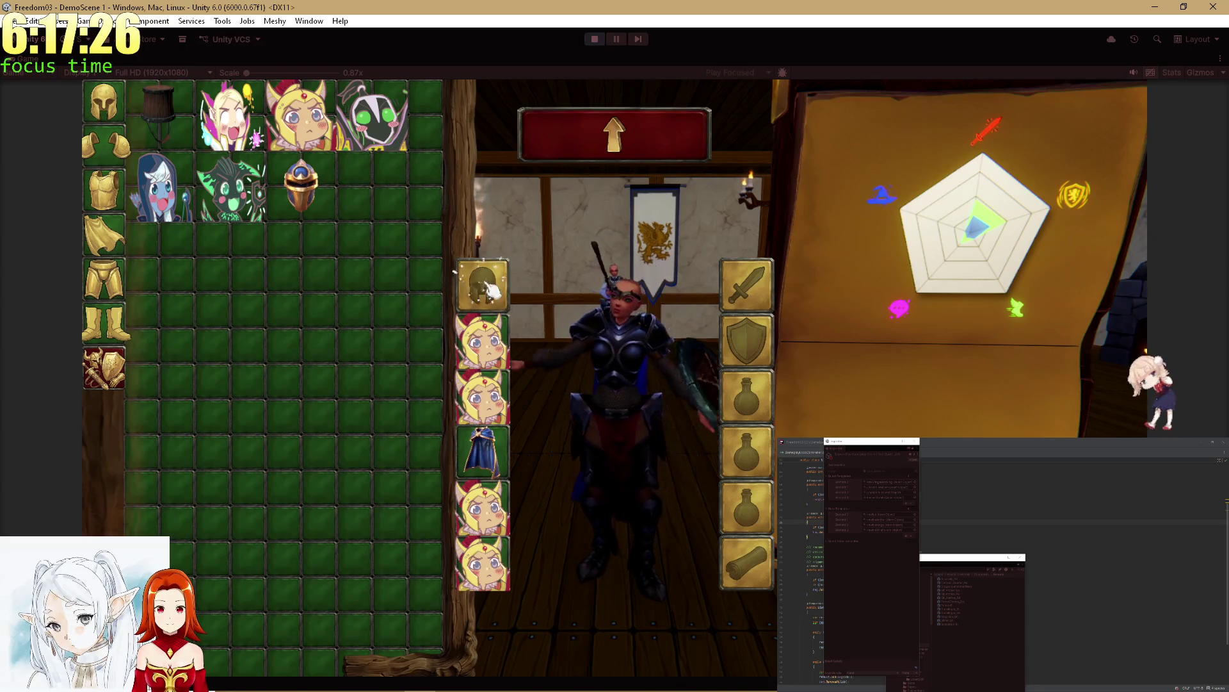
{"action": "left_click", "coordinate": [168, 118]}
{"action": "left_click", "coordinate": [477, 288]}
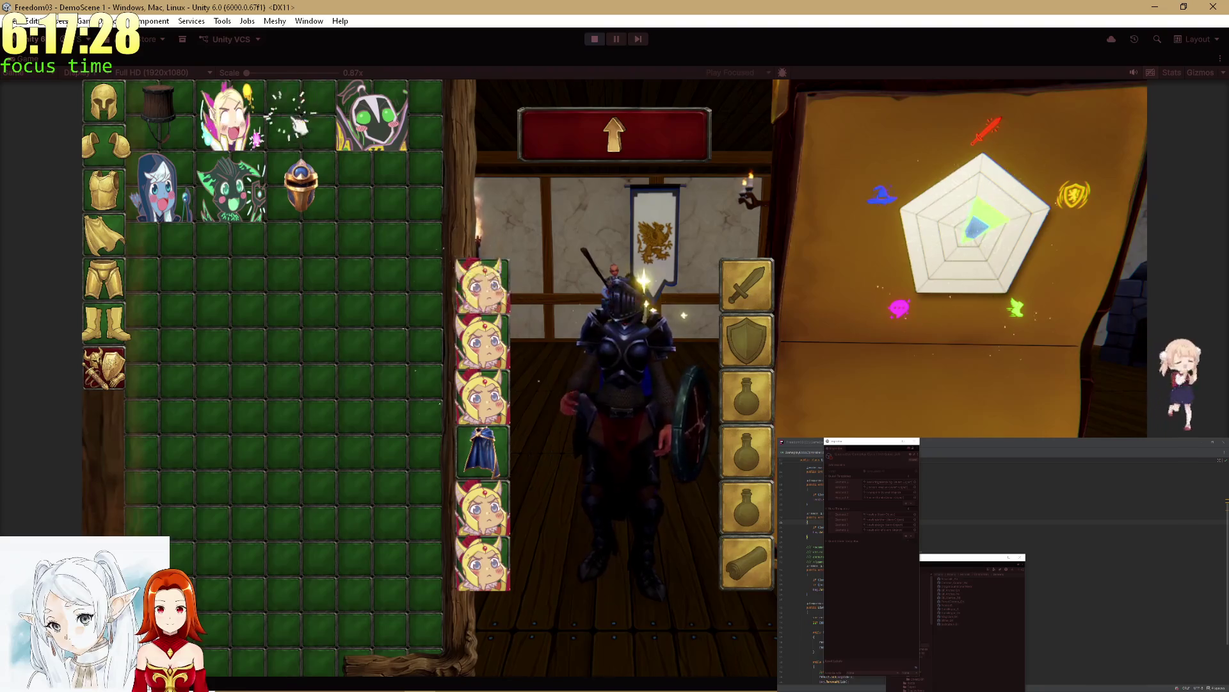
{"action": "left_click", "coordinate": [230, 205]}
{"action": "left_click", "coordinate": [483, 285]}
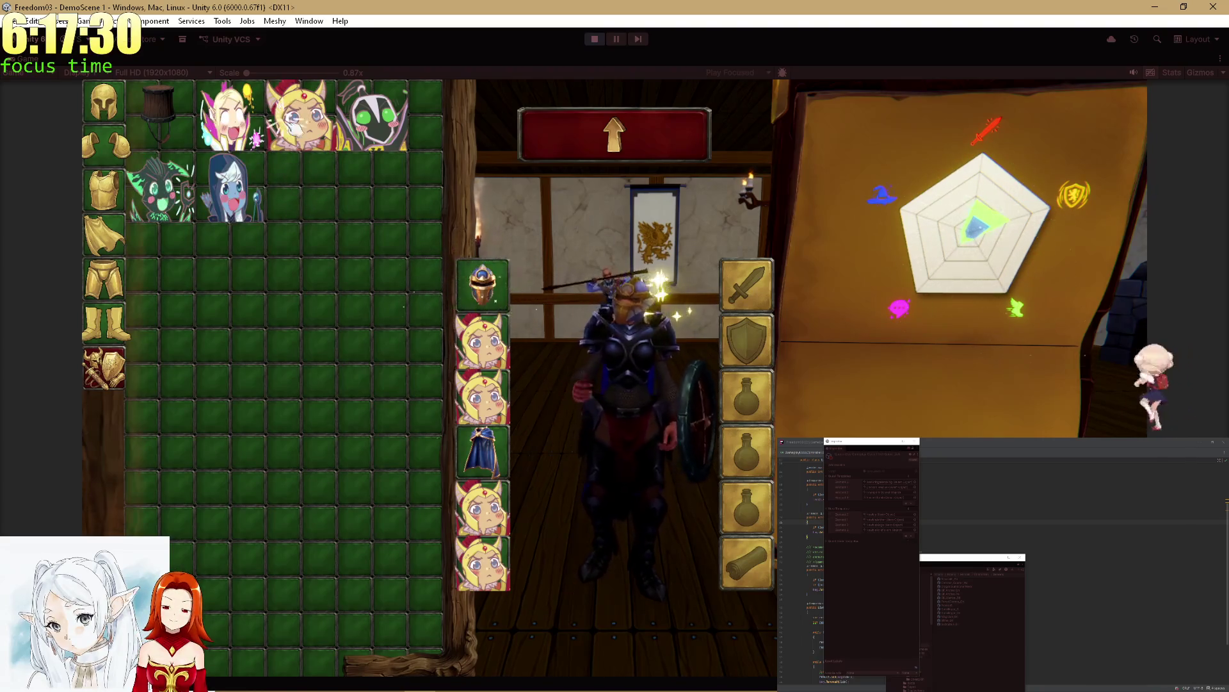
{"action": "left_click", "coordinate": [231, 116]}
{"action": "left_click", "coordinate": [324, 131]}
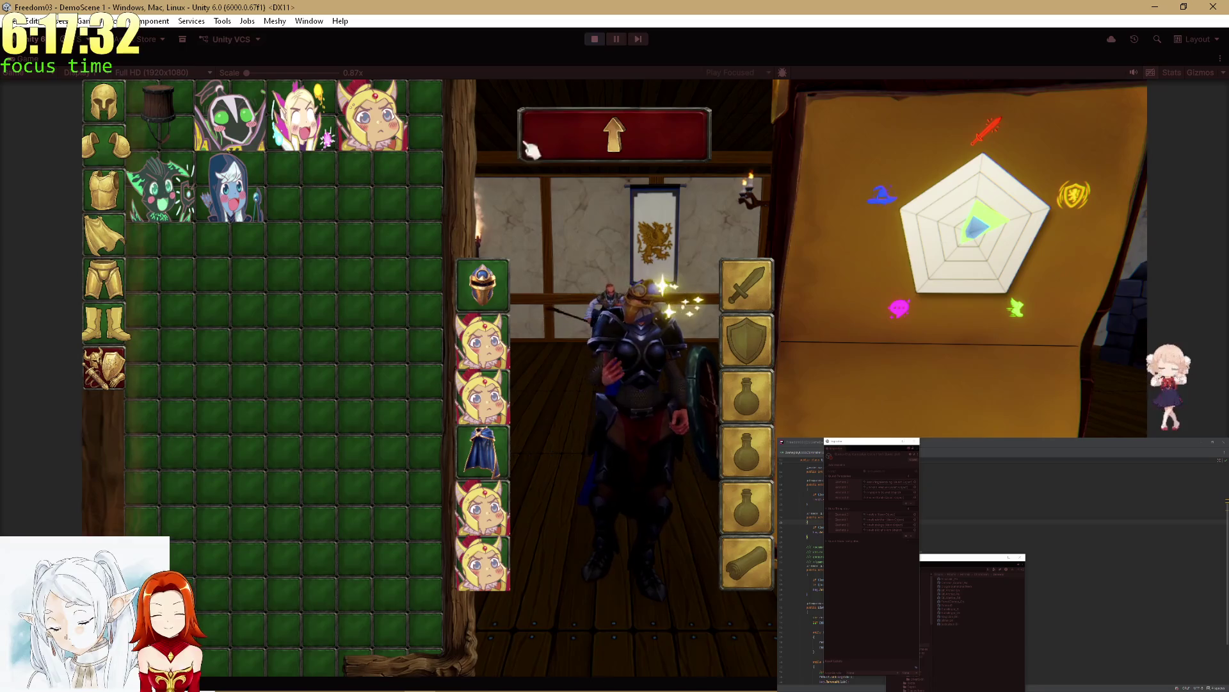
{"action": "left_click", "coordinate": [301, 115]}
{"action": "left_click", "coordinate": [231, 115]}
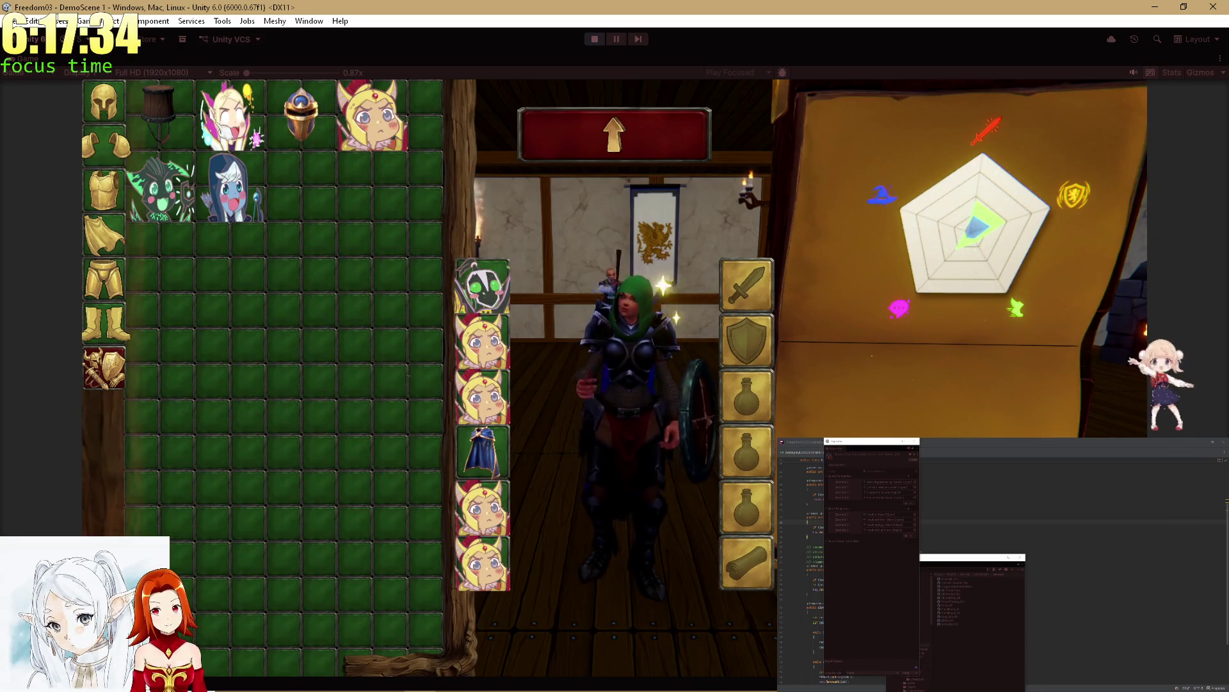
{"action": "left_click", "coordinate": [373, 146]}
{"action": "left_click", "coordinate": [231, 186]}
{"action": "left_click", "coordinate": [231, 186]}
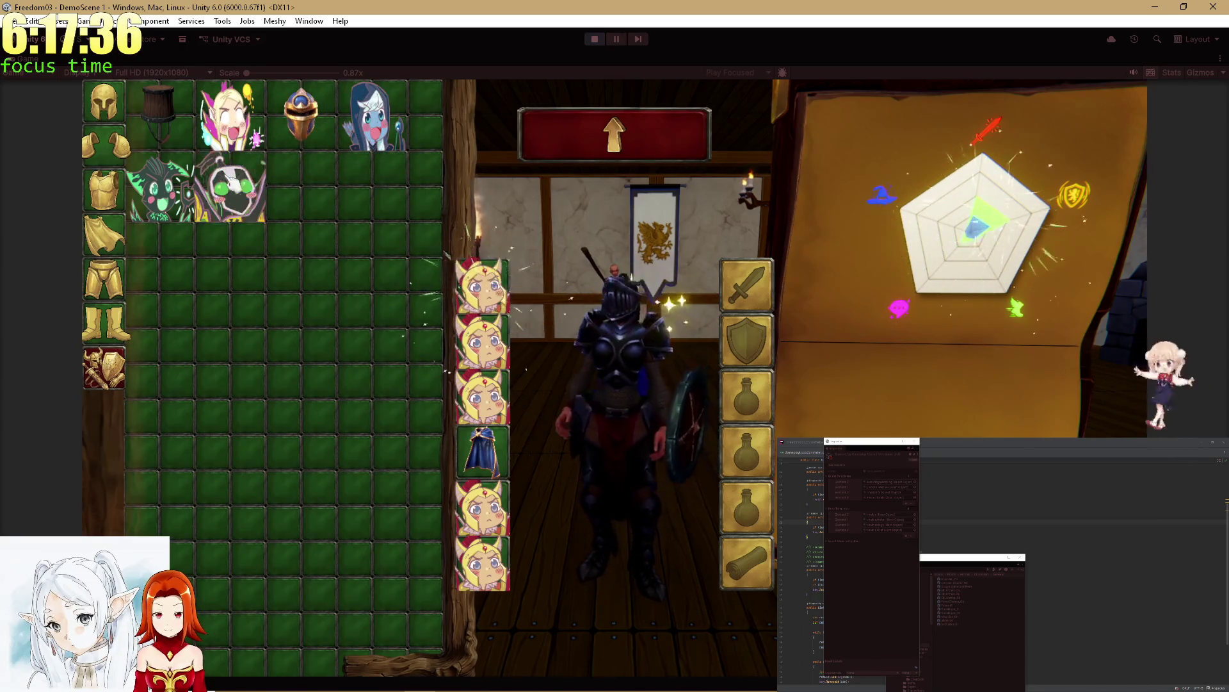
{"action": "key", "text": "Escape"}
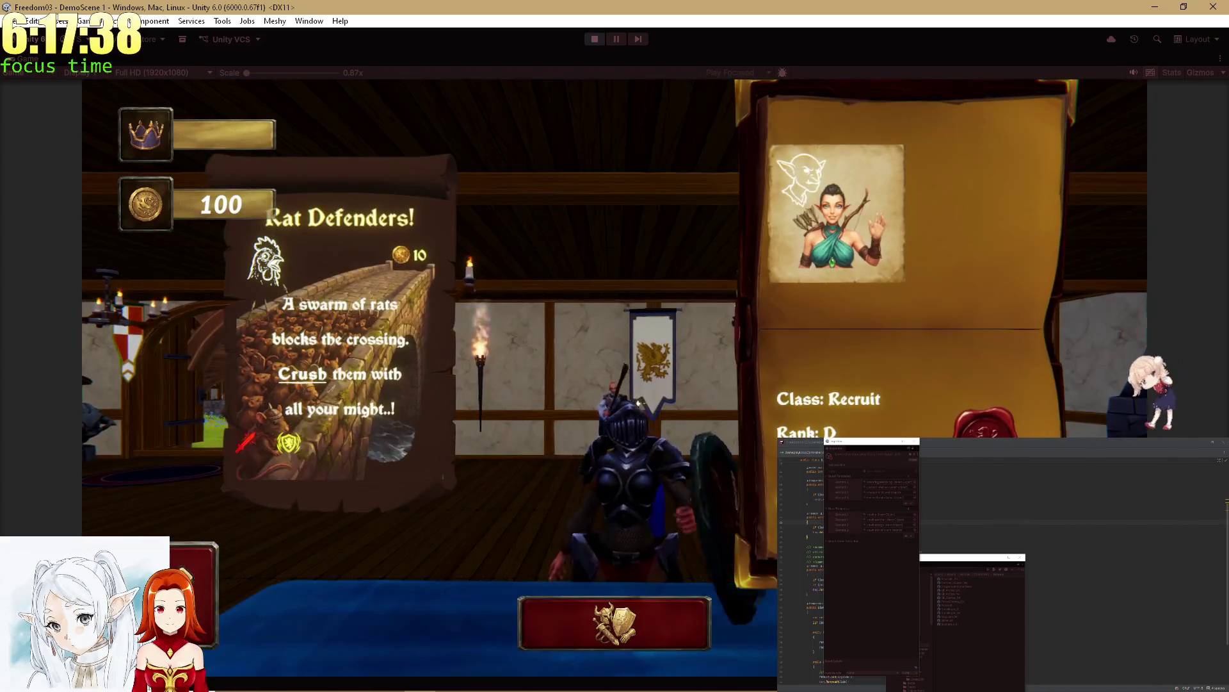
Step: Walk out to the courtyard and back inside to the counter by the scales
{"action": "key", "text": "Escape"}
{"action": "key", "text": "w"}
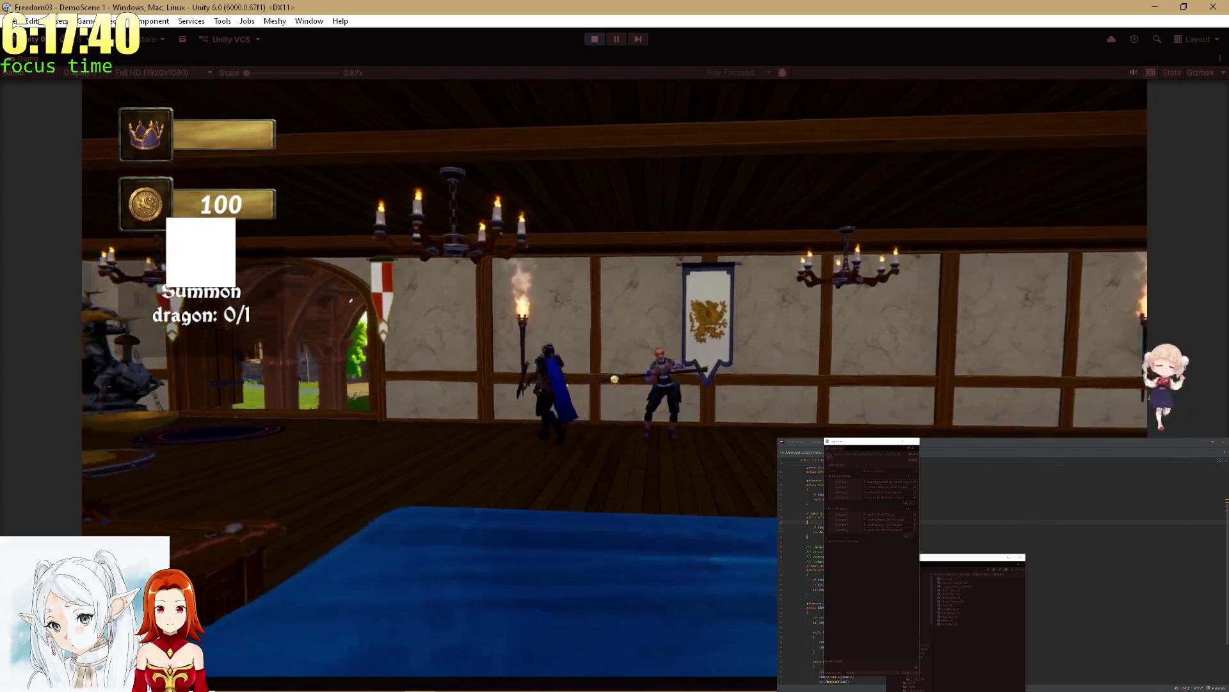
{"action": "key", "text": "w"}
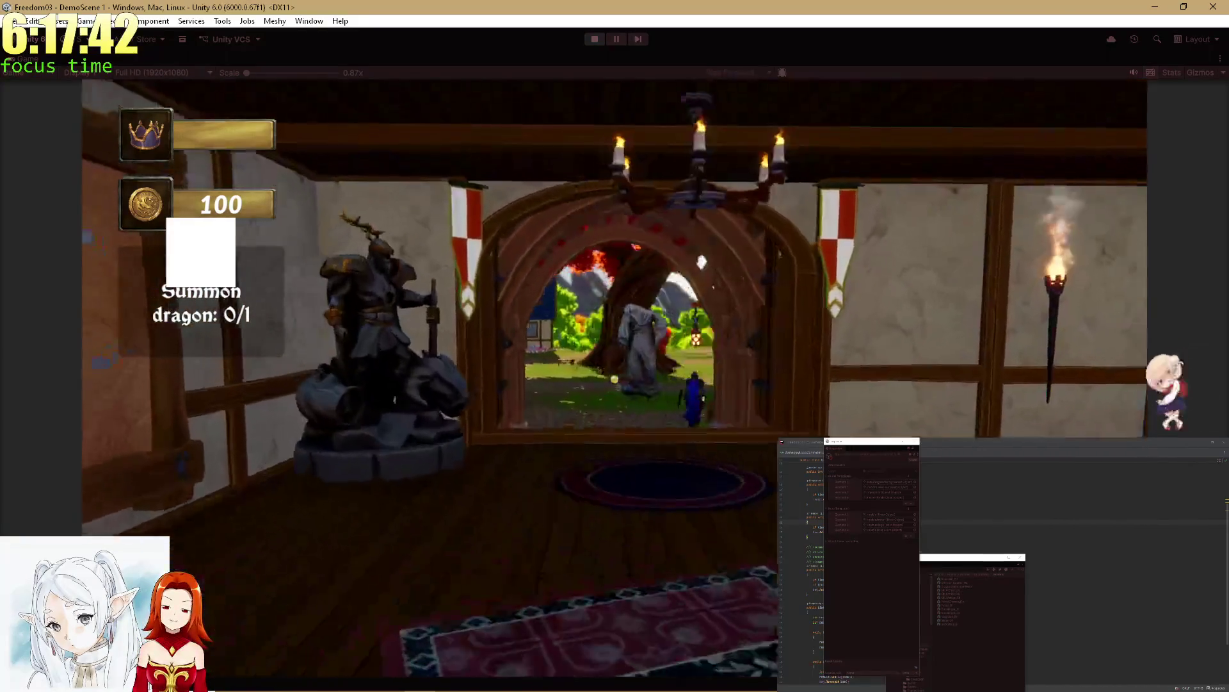
{"action": "key", "text": "w"}
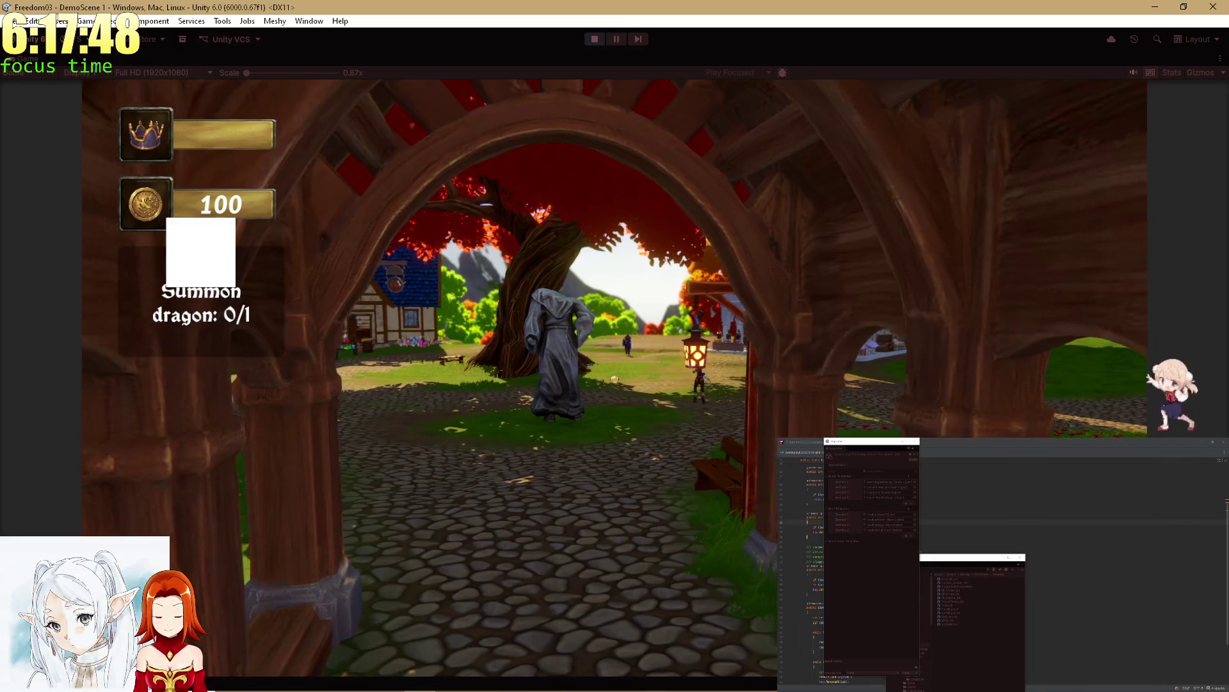
{"action": "key", "text": "s"}
{"action": "key", "text": "s"}
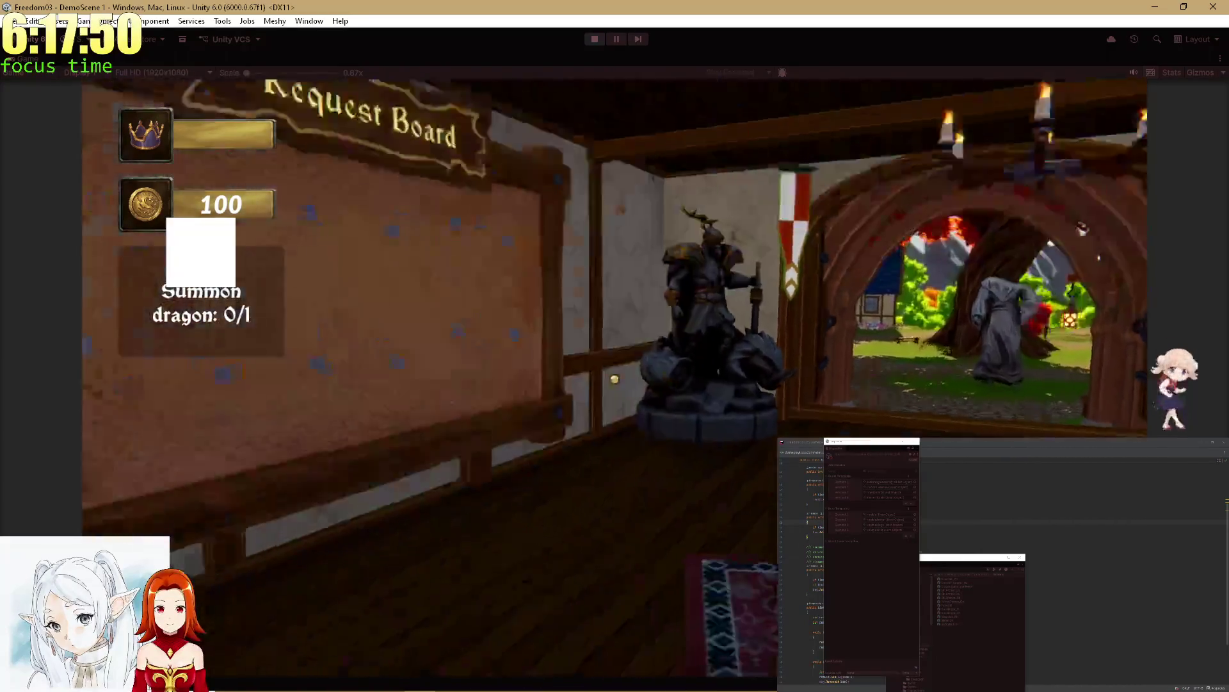
{"action": "key", "text": "w"}
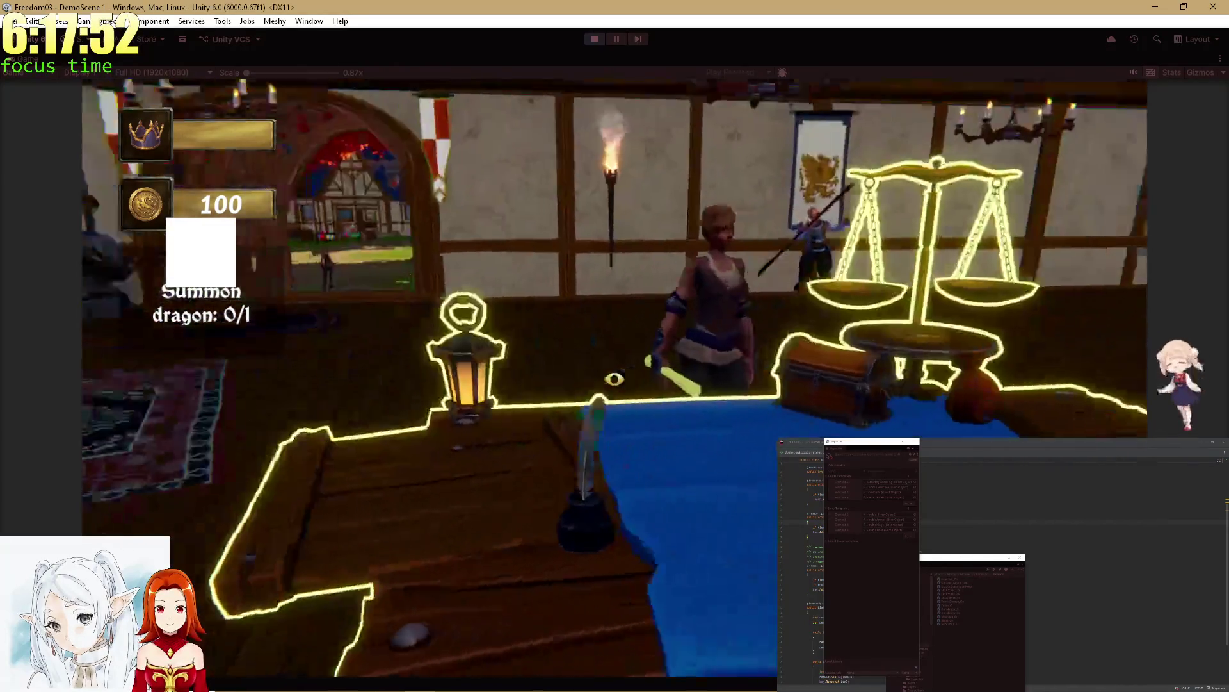
Step: Accept the 350-coin Chicken Rescue quest, assign the chicken, and post it
{"action": "key", "text": "e"}
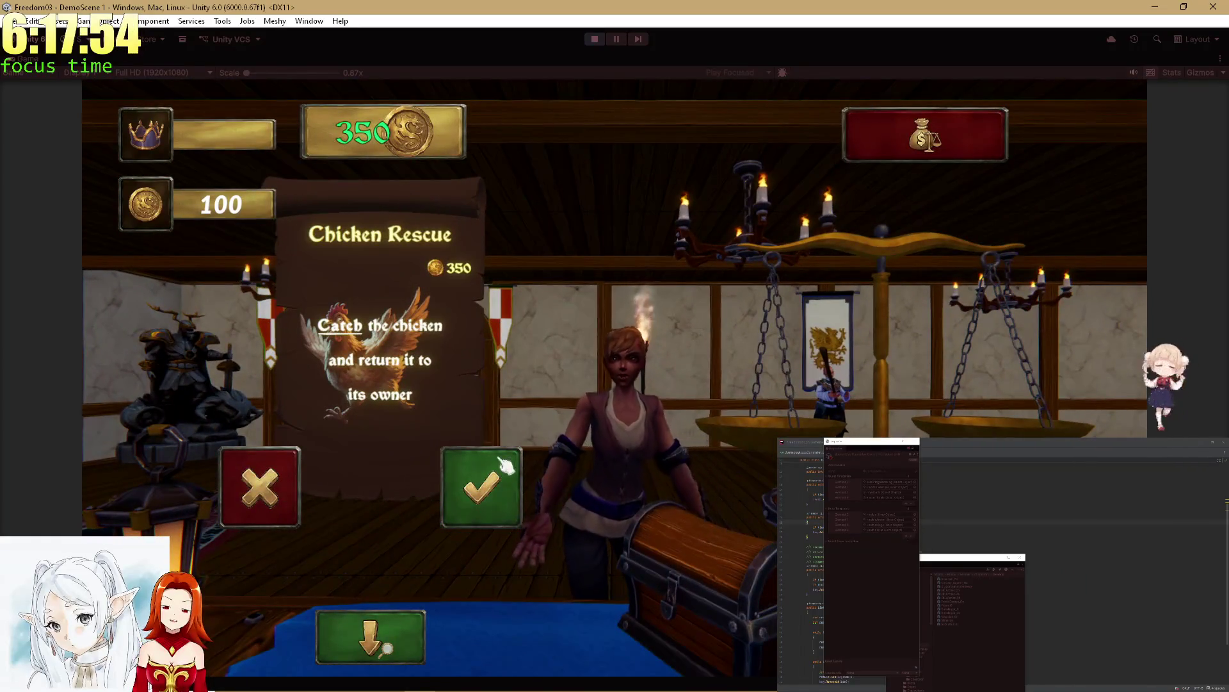
{"action": "left_click", "coordinate": [365, 636]}
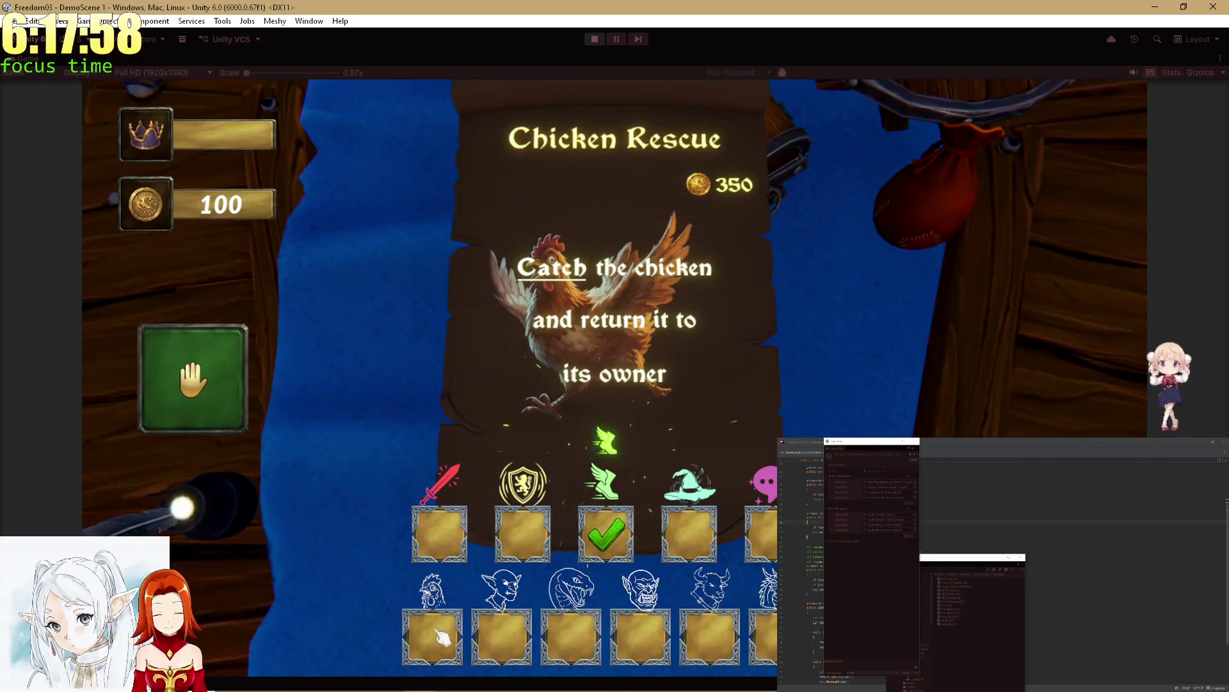
{"action": "left_click", "coordinate": [432, 635]}
{"action": "left_click", "coordinate": [549, 348]}
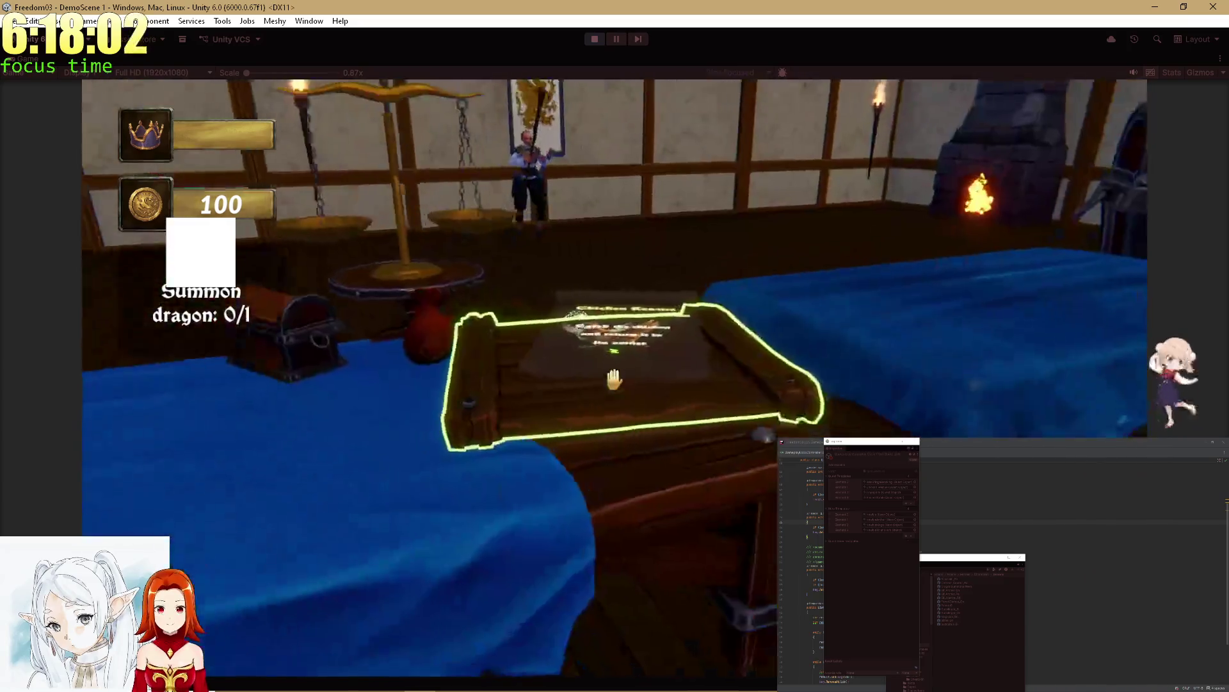
{"action": "left_click", "coordinate": [614, 379]}
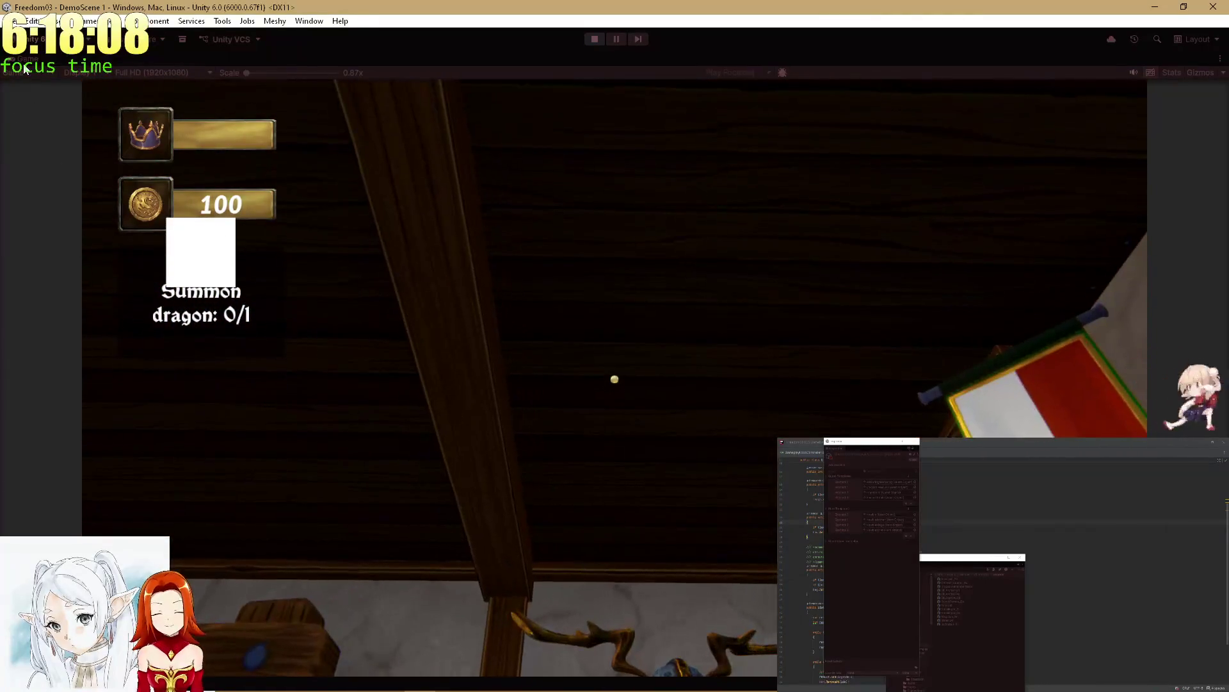
Step: Find Enviro in the Hierarchy, move its hour slightly later, and maximize the Game view again
{"action": "key", "text": "shift+space"}
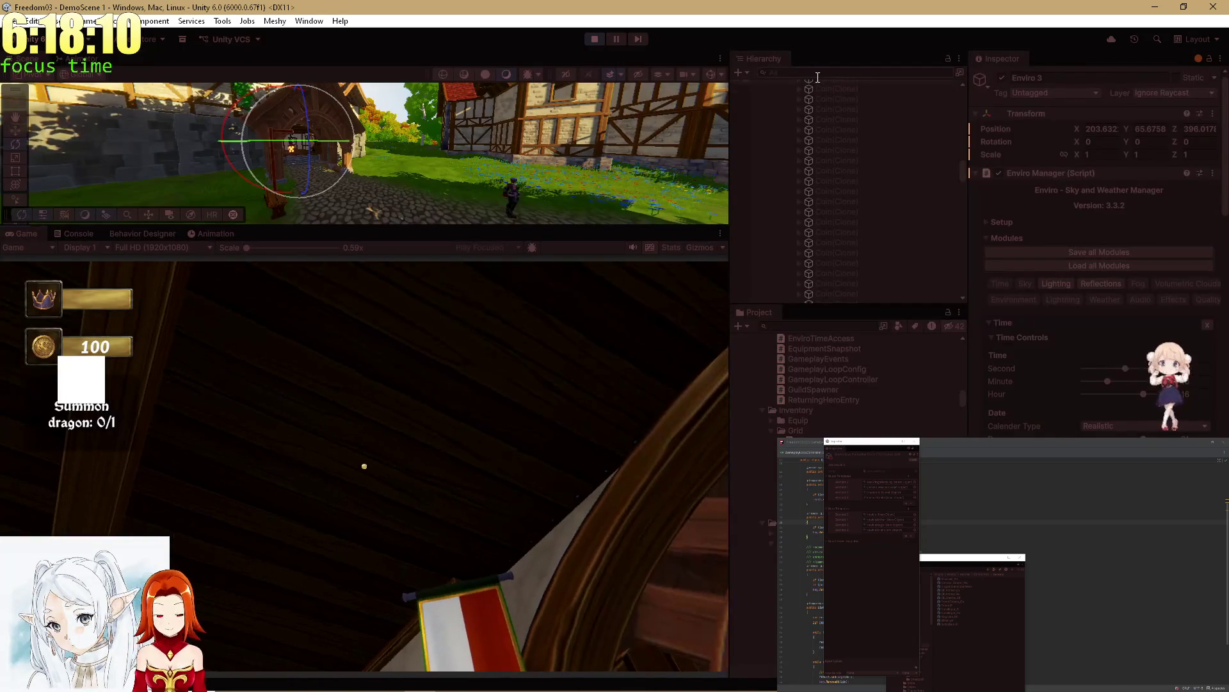
{"action": "type", "text": "Enviro"}
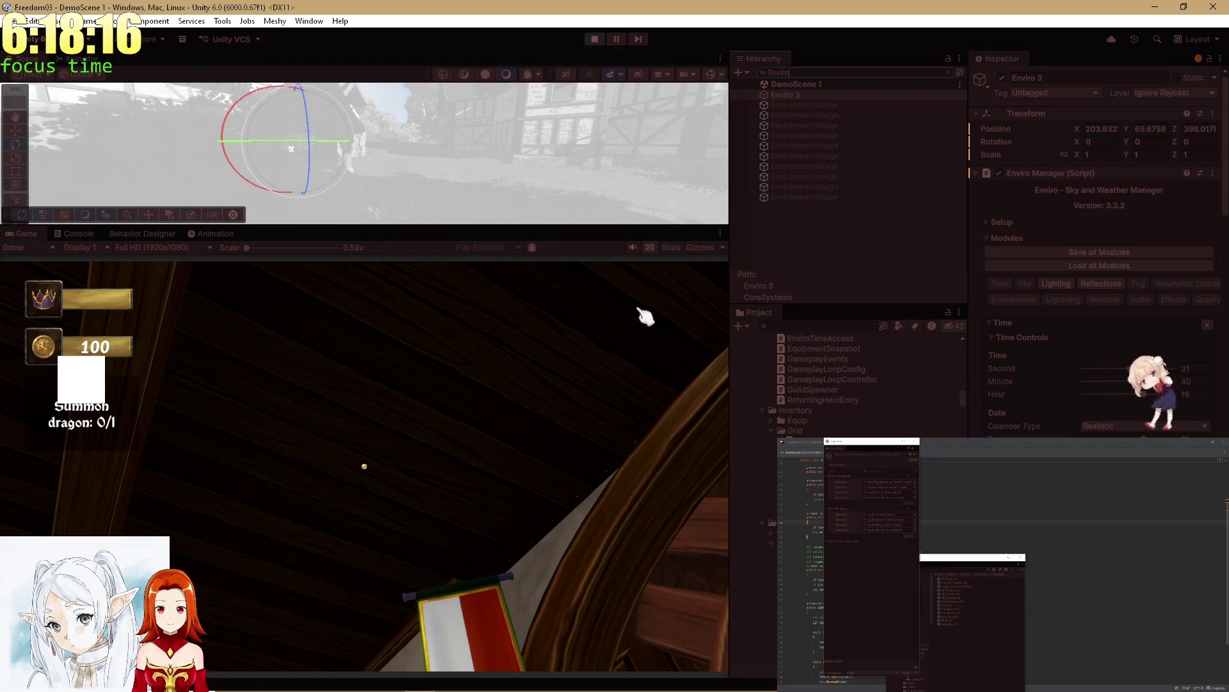
{"action": "left_click", "coordinate": [1146, 395]}
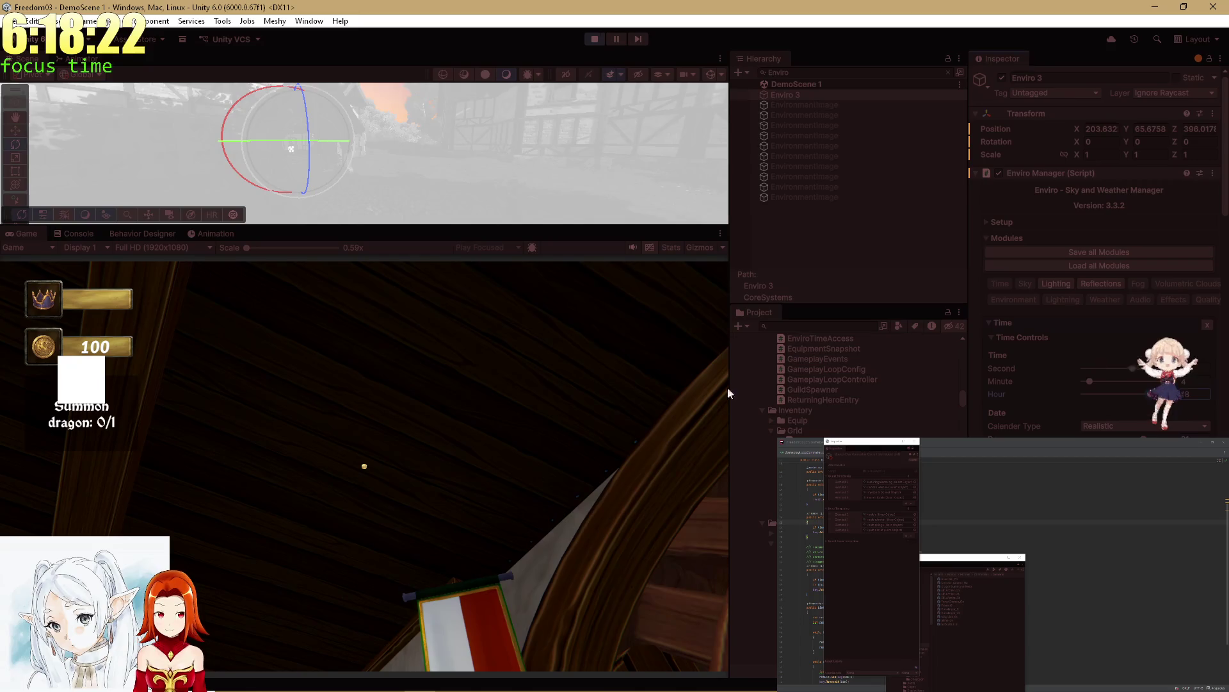
{"action": "double_click", "coordinate": [32, 240]}
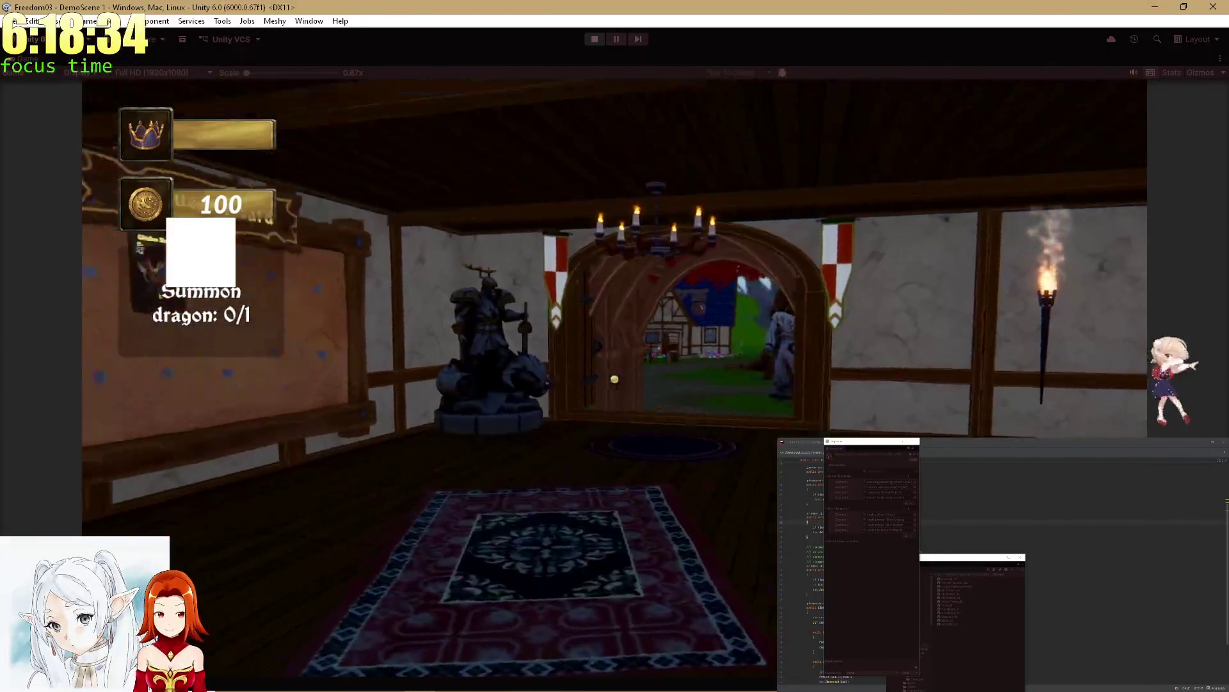
Step: Walk to the archer, view the Chicken Rescue quest, and close its panels
{"action": "key", "text": "w"}
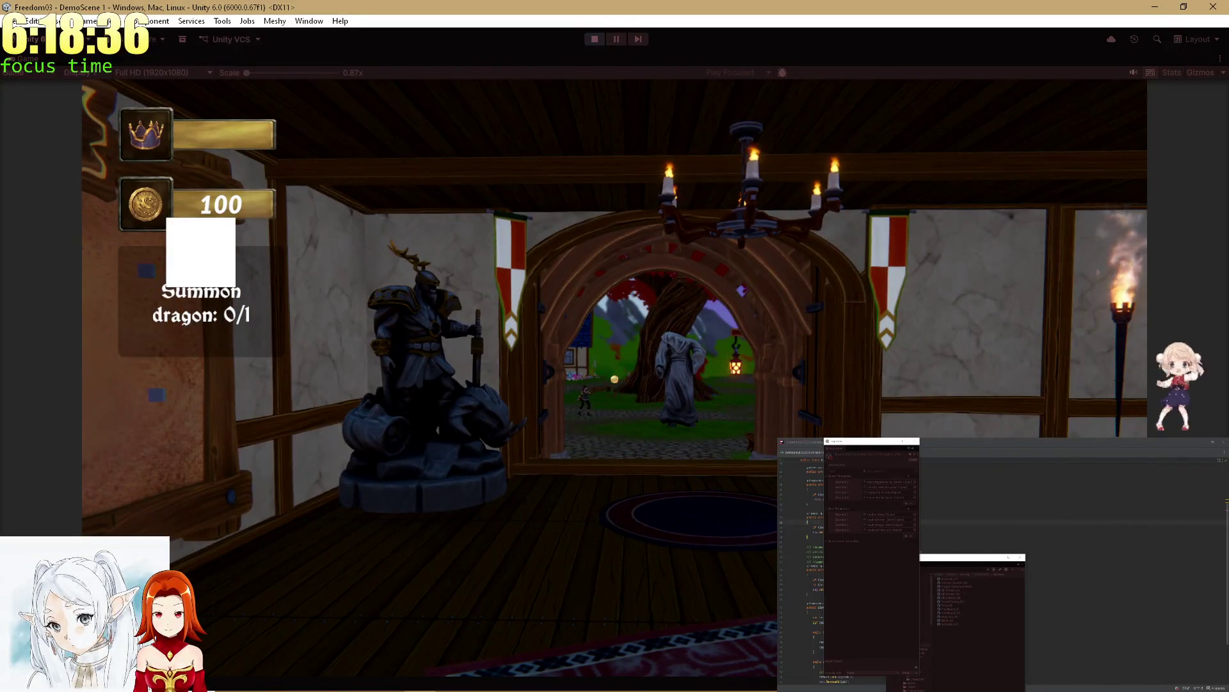
{"action": "key", "text": "w"}
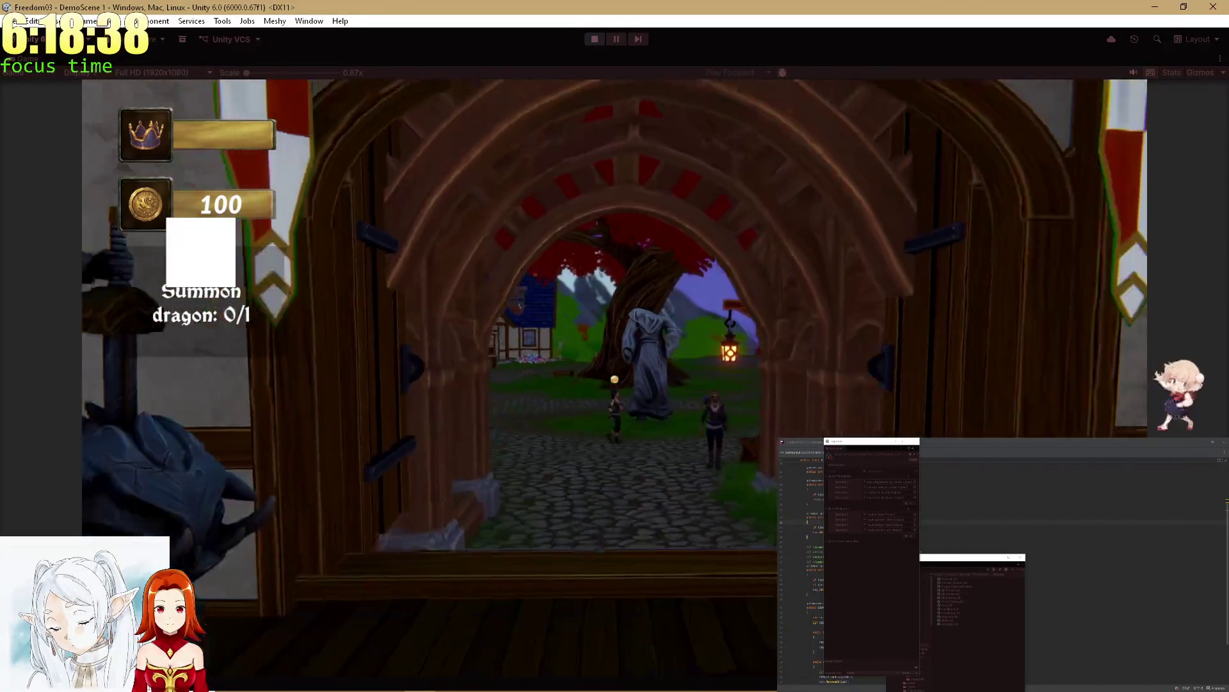
{"action": "key", "text": "s"}
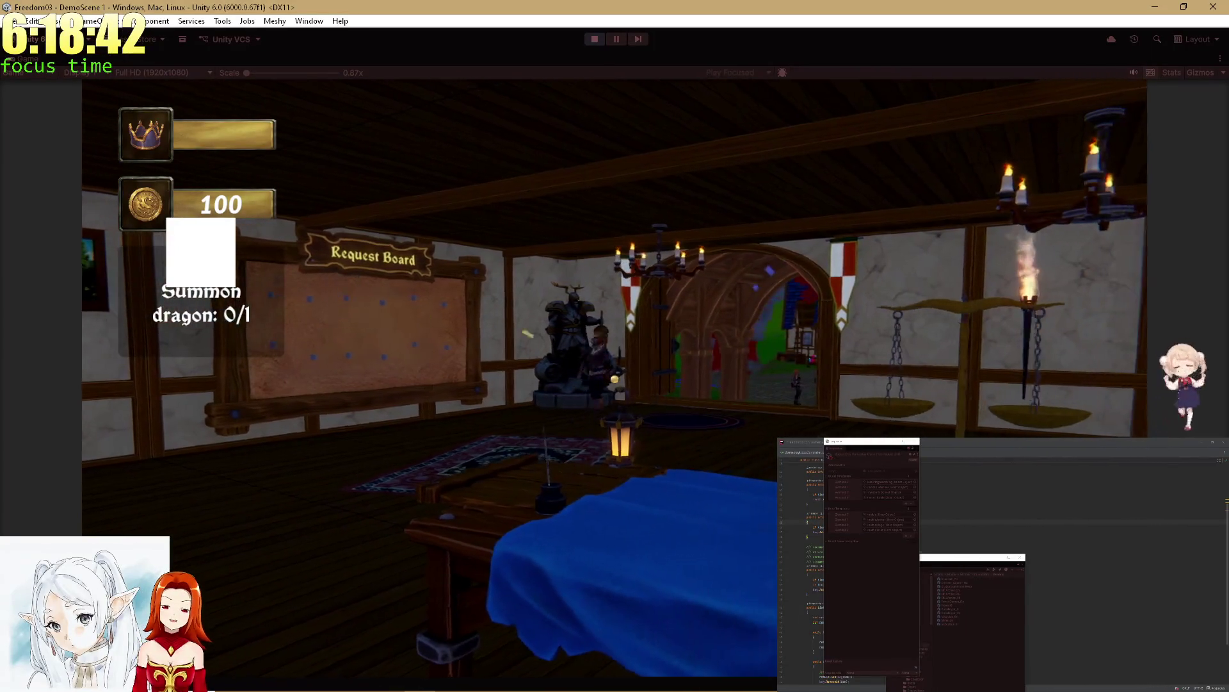
{"action": "mouse_move", "coordinate": [615, 379]}
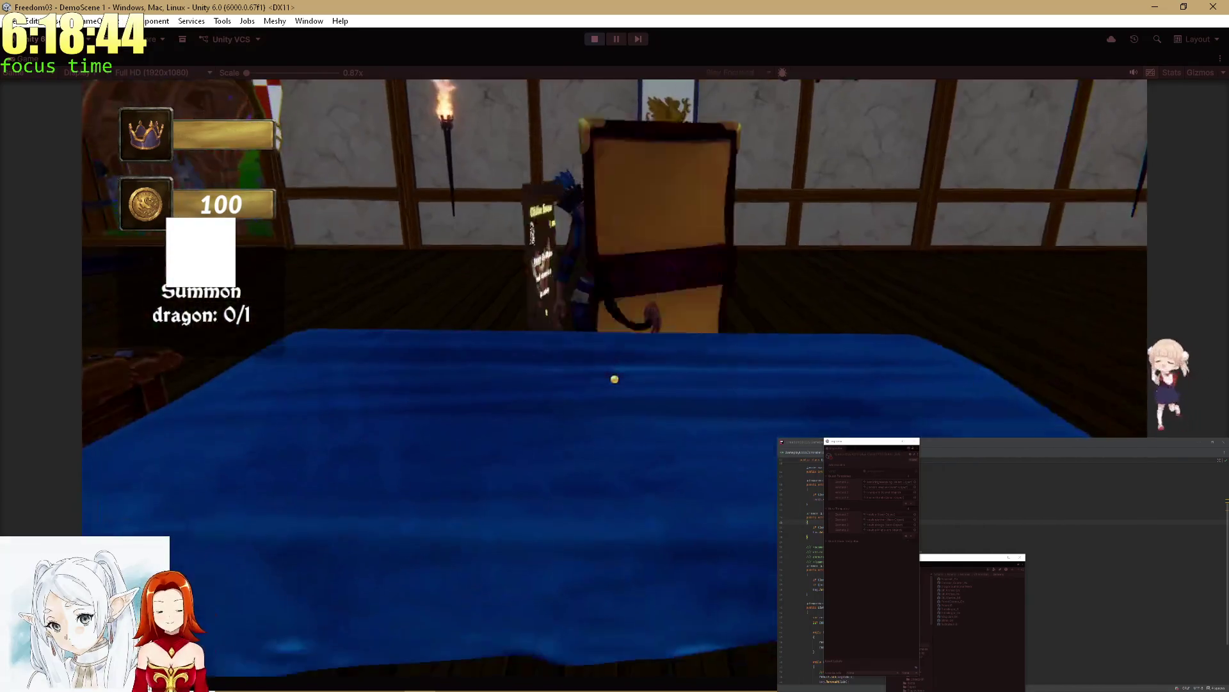
{"action": "left_click", "coordinate": [615, 378]}
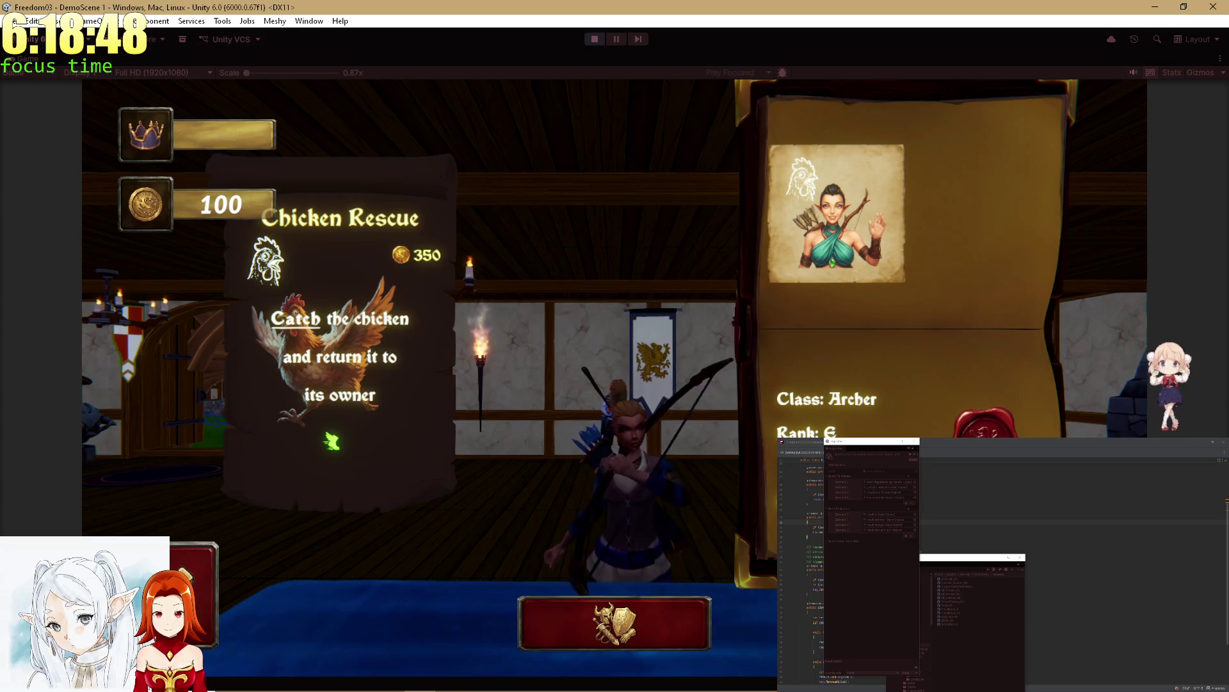
{"action": "left_click", "coordinate": [331, 441]}
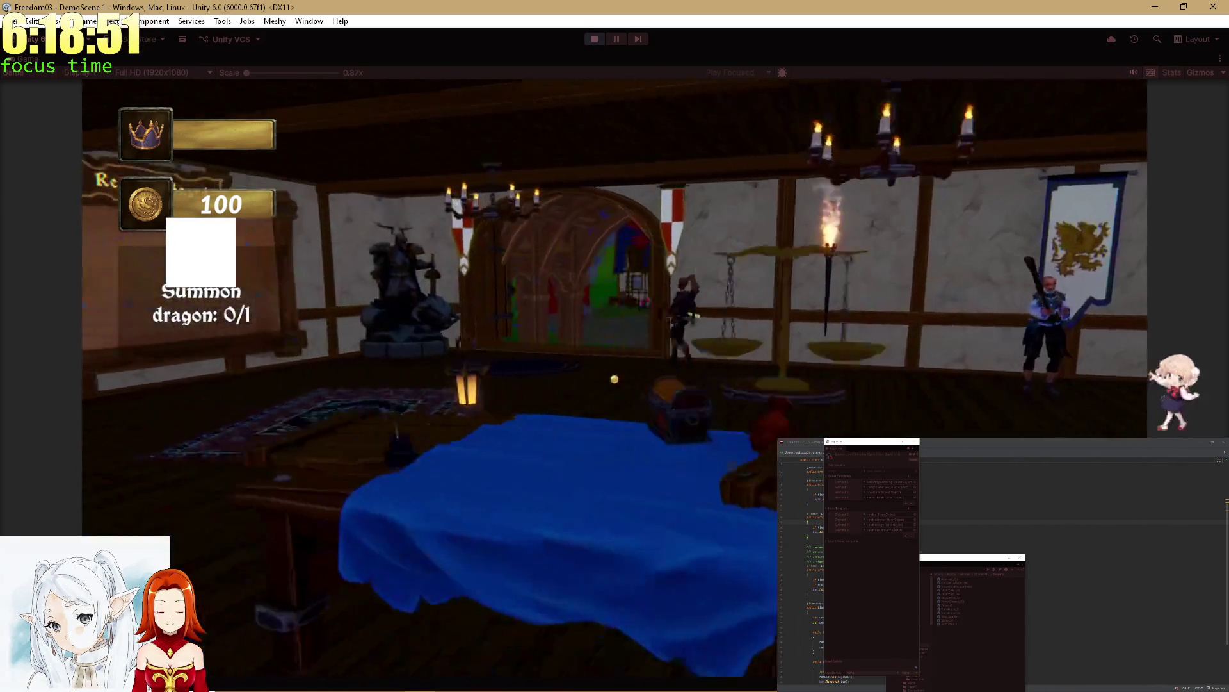
Step: Look at the bed, then restore the full editor layout
{"action": "mouse_move", "coordinate": [614, 378]}
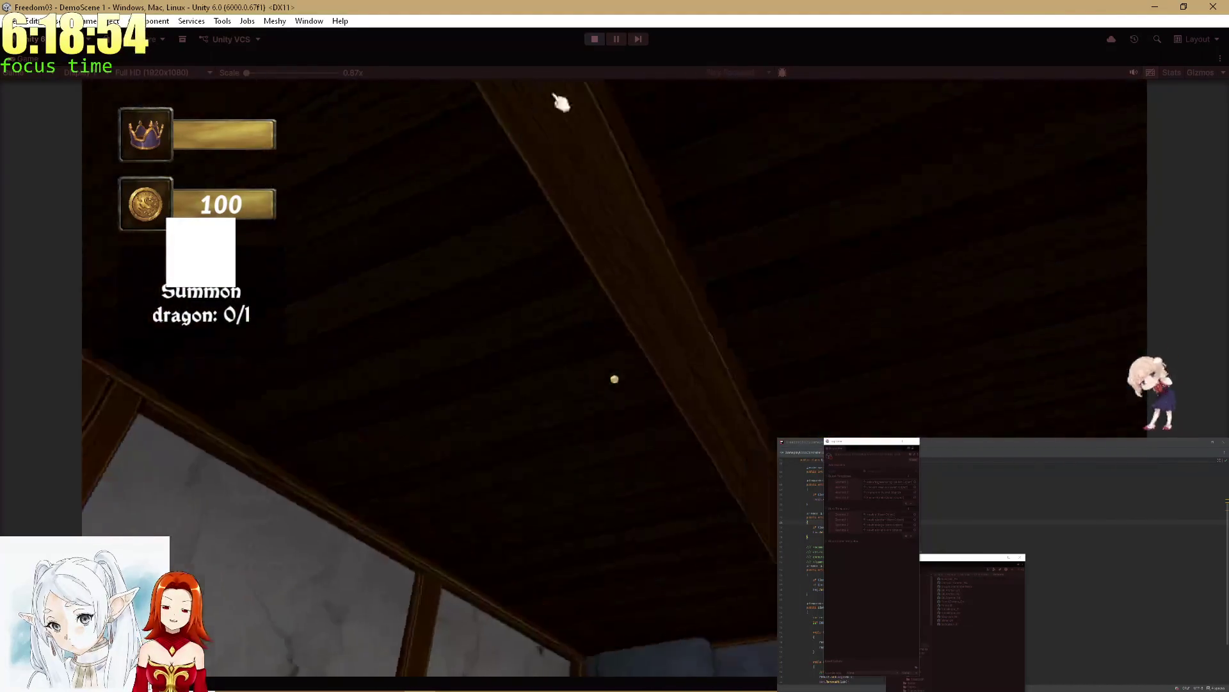
{"action": "mouse_move", "coordinate": [617, 41]}
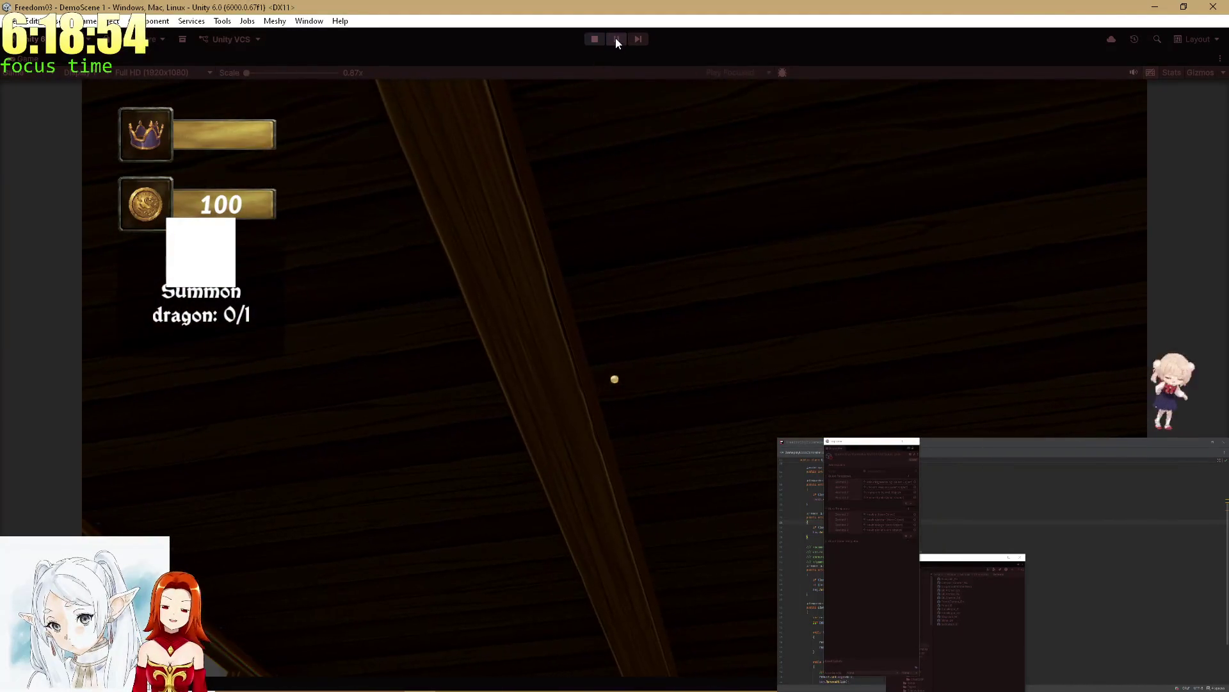
{"action": "key", "text": "shift+space"}
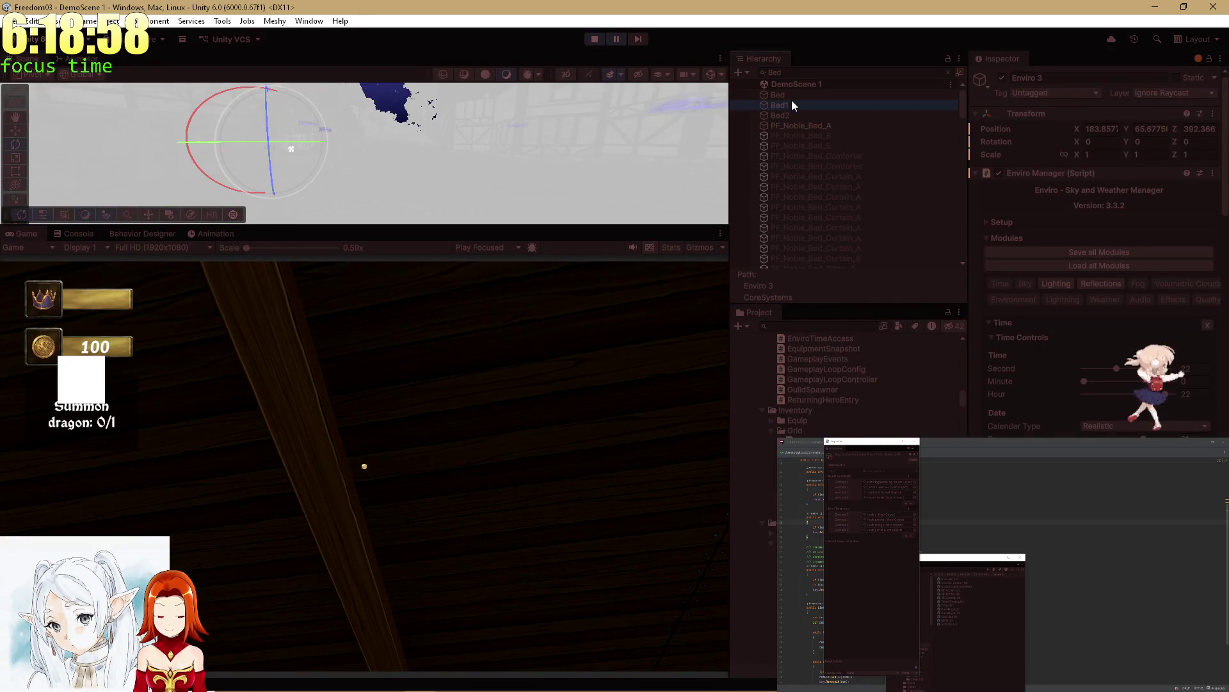
Step: Select the Bed search result in the Hierarchy and frame it in the Scene view
{"action": "left_click", "coordinate": [793, 94]}
{"action": "left_click", "coordinate": [793, 94]}
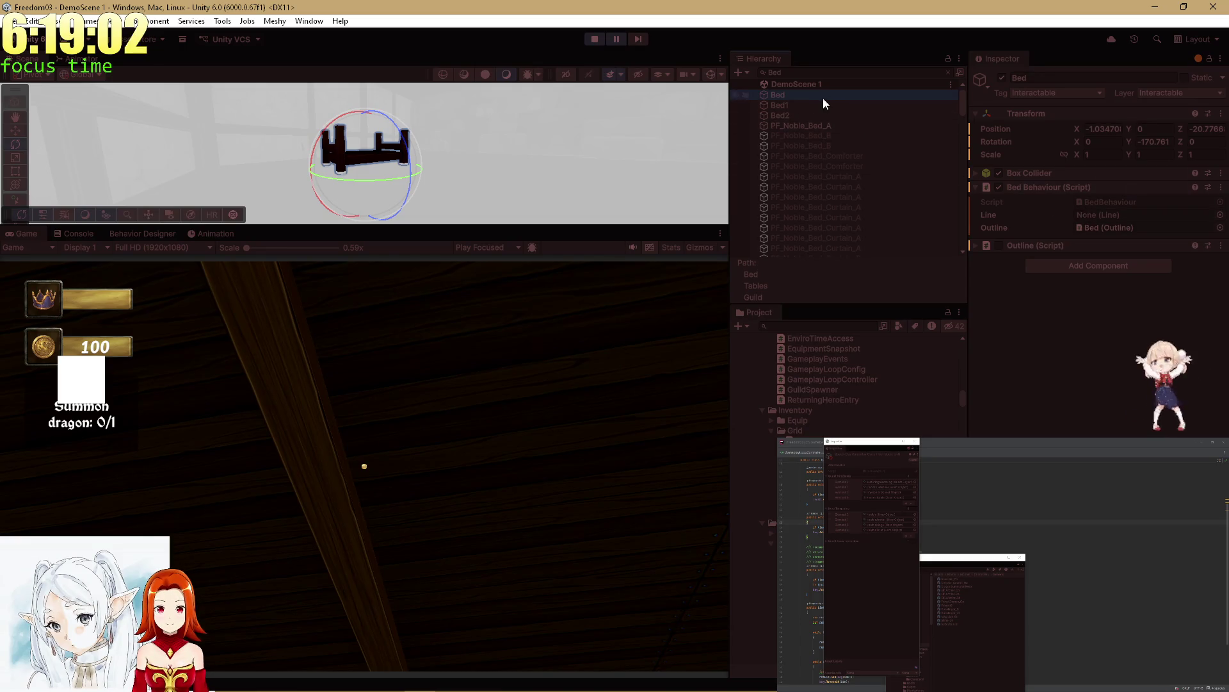
{"action": "double_click", "coordinate": [823, 98]}
Step: Open GameplayLoopController.cs in the code editor and use Find Usages to locate GameplayLoop
{"action": "key", "text": "Escape"}
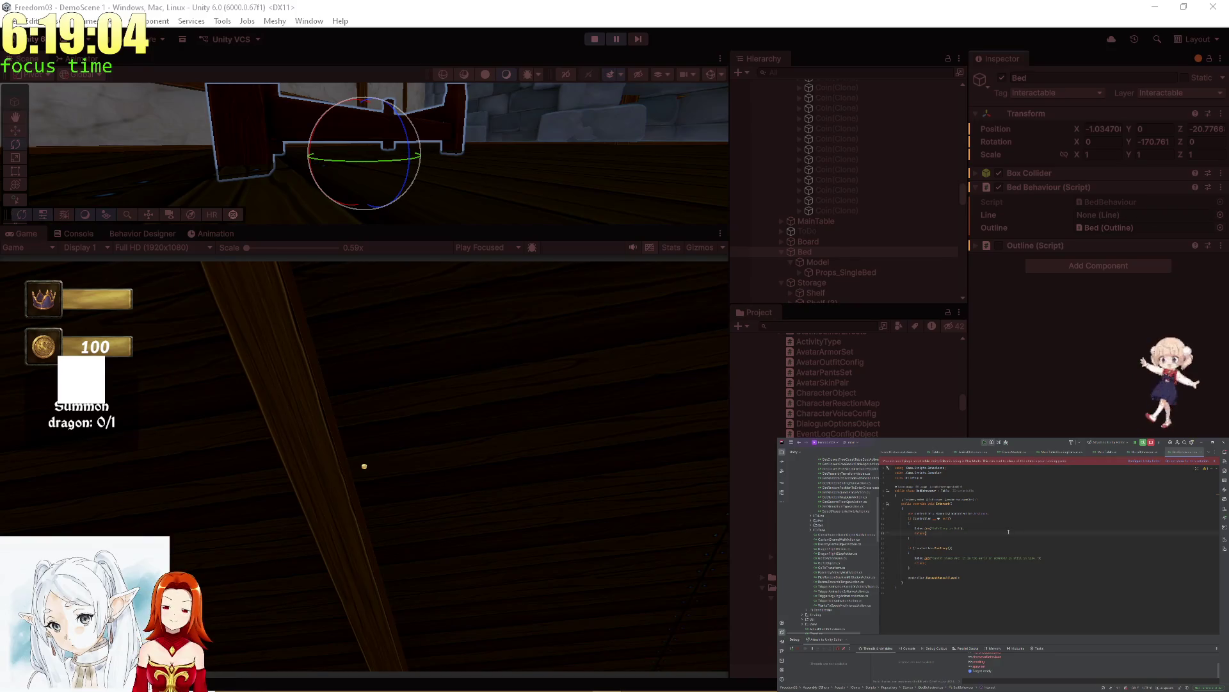
{"action": "left_click", "coordinate": [943, 578], "text": "ctrl"}
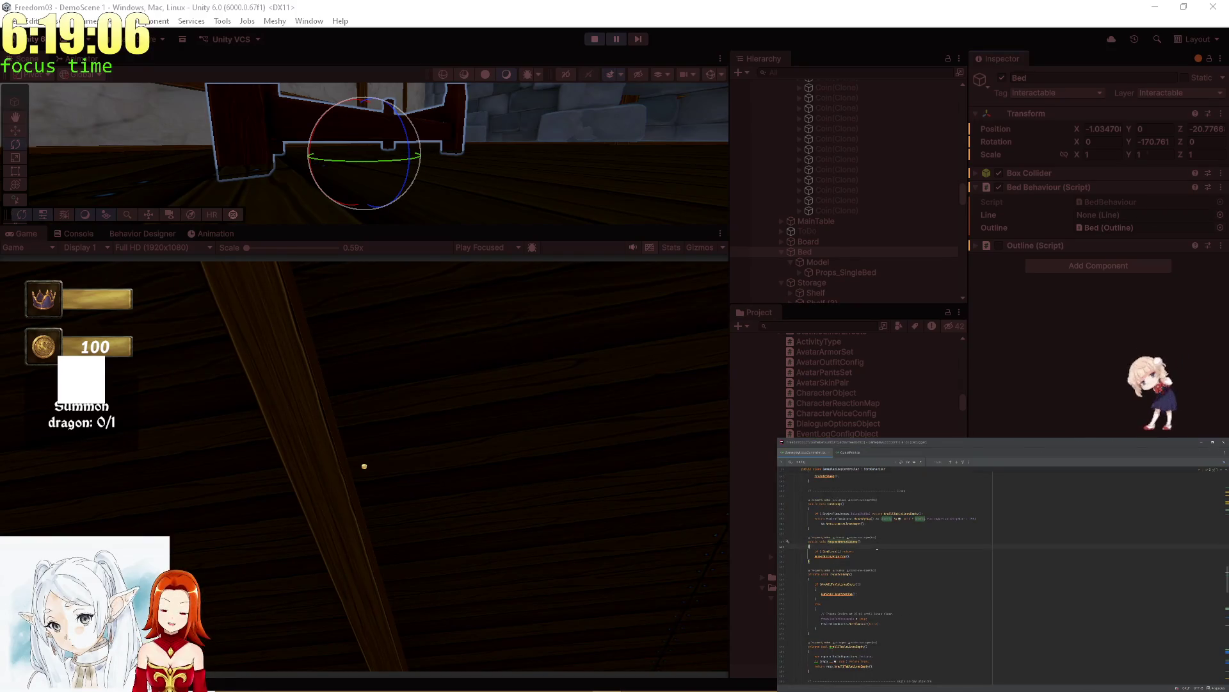
{"action": "scroll", "coordinate": [999, 576], "scroll_direction": "up", "scroll_amount": 10}
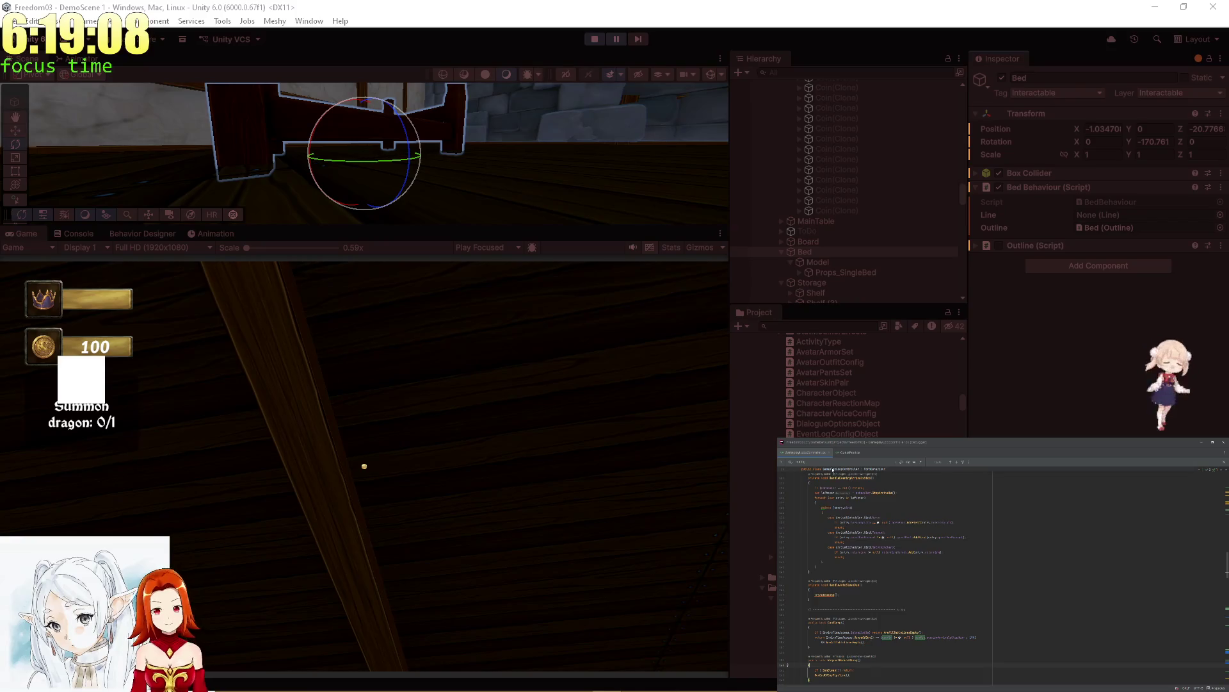
{"action": "scroll", "coordinate": [999, 576], "scroll_direction": "up", "scroll_amount": 10}
{"action": "left_click", "coordinate": [836, 485]}
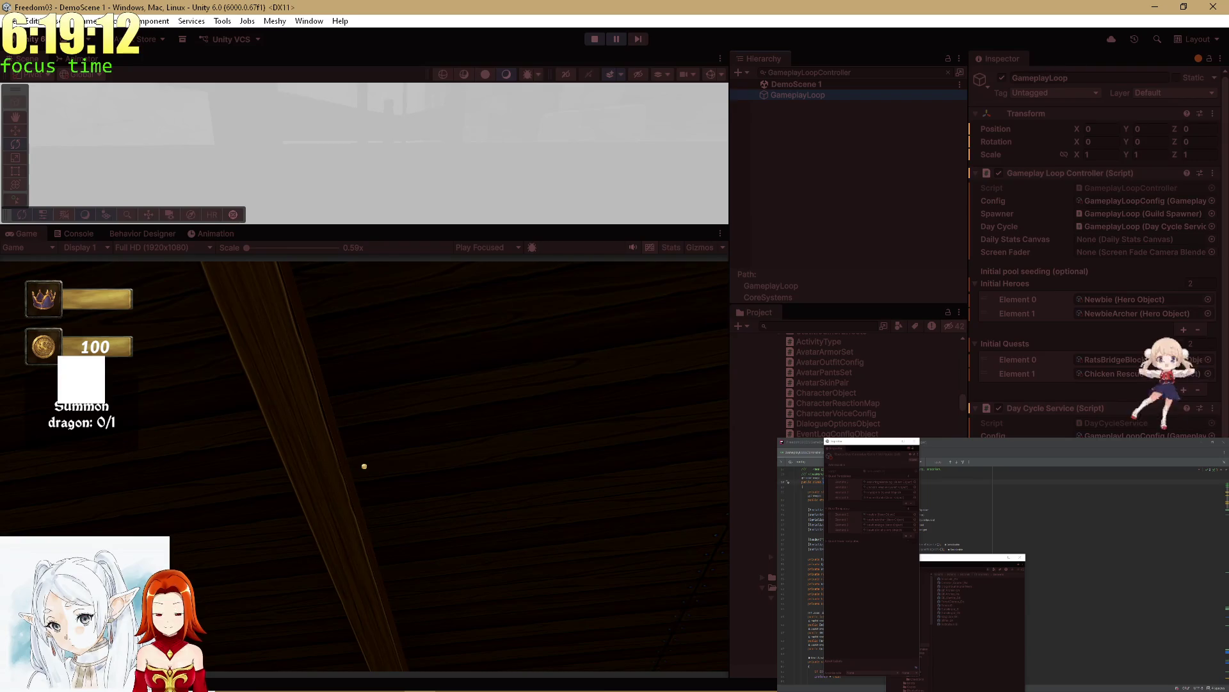
Step: Review the GameplayLoopController script in the code editor
{"action": "scroll", "coordinate": [1095, 256], "scroll_direction": "down", "scroll_amount": 3}
{"action": "scroll", "coordinate": [1094, 256], "scroll_direction": "up", "scroll_amount": 3}
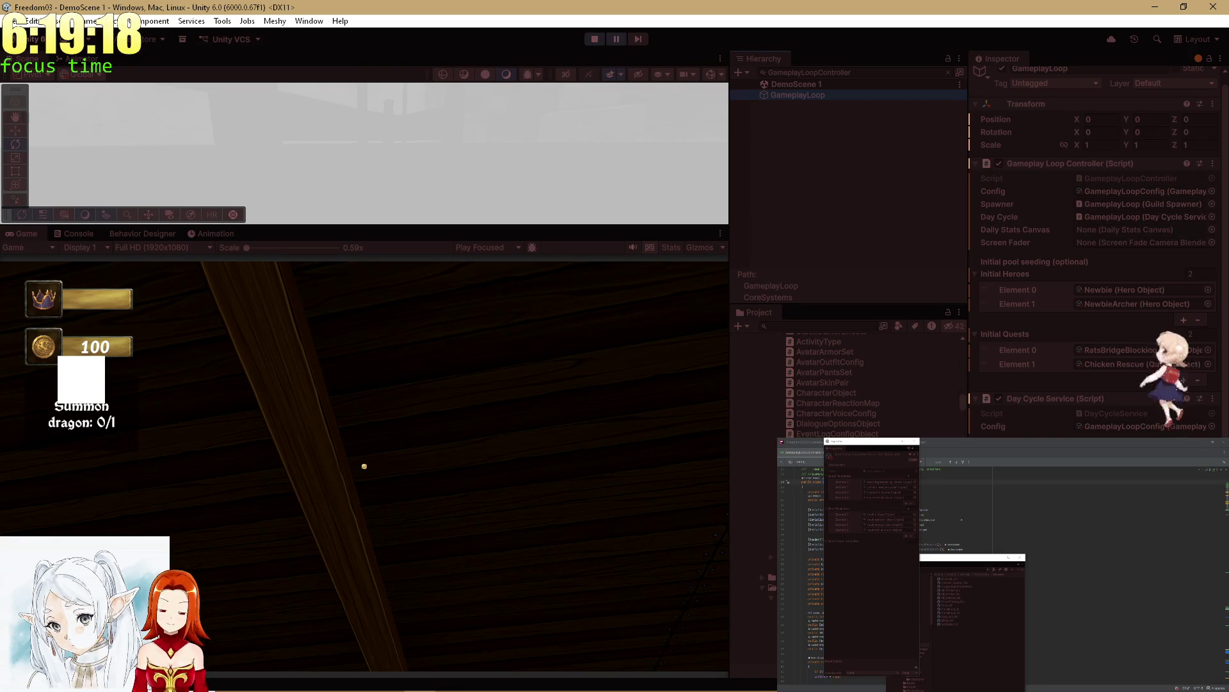
{"action": "left_click", "coordinate": [976, 510]}
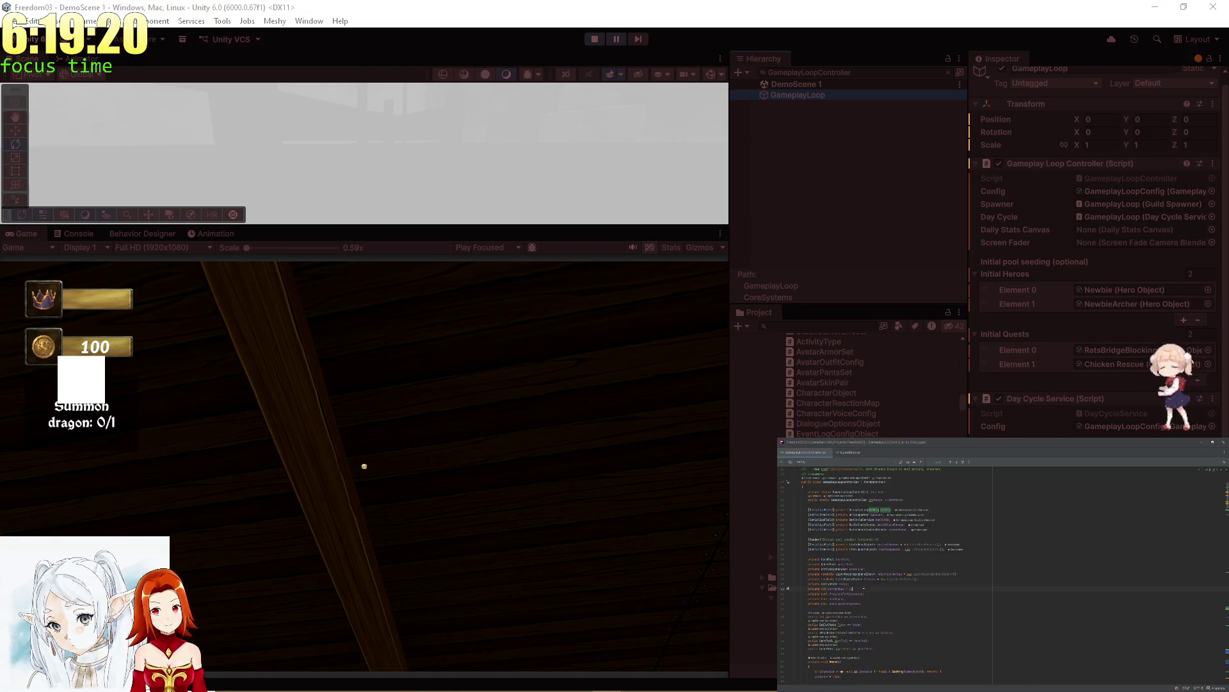
{"action": "scroll", "coordinate": [883, 563], "scroll_direction": "down", "scroll_amount": 4}
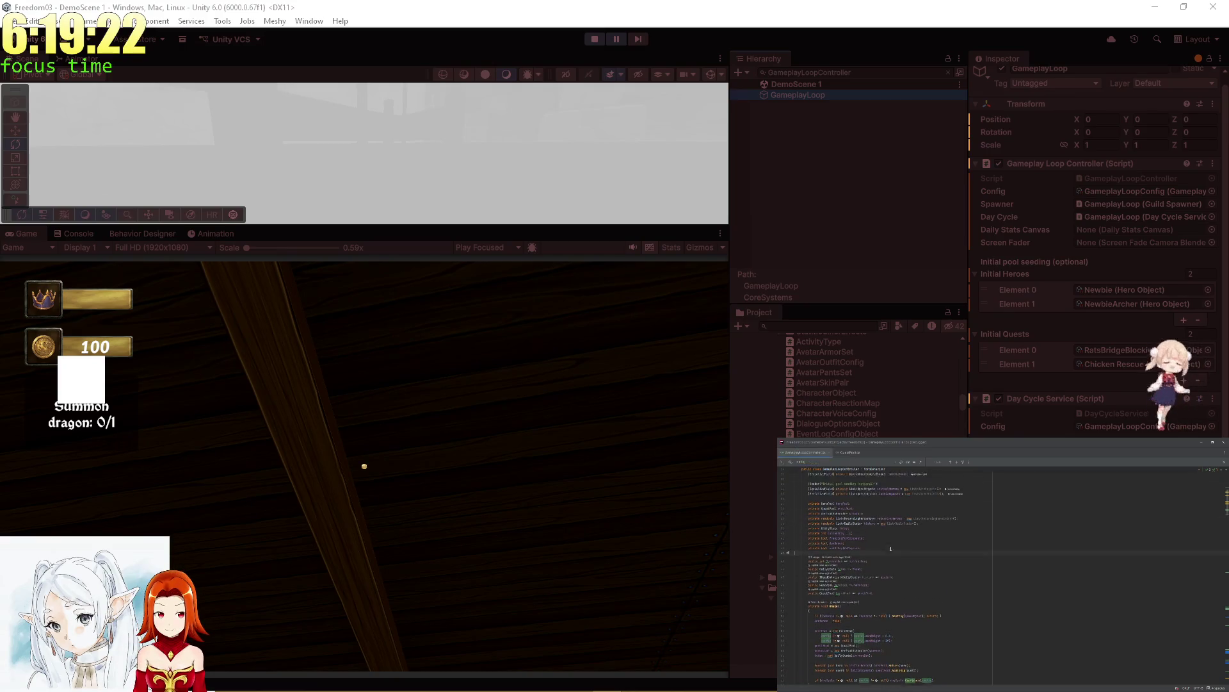
{"action": "scroll", "coordinate": [940, 572], "scroll_direction": "up", "scroll_amount": 3}
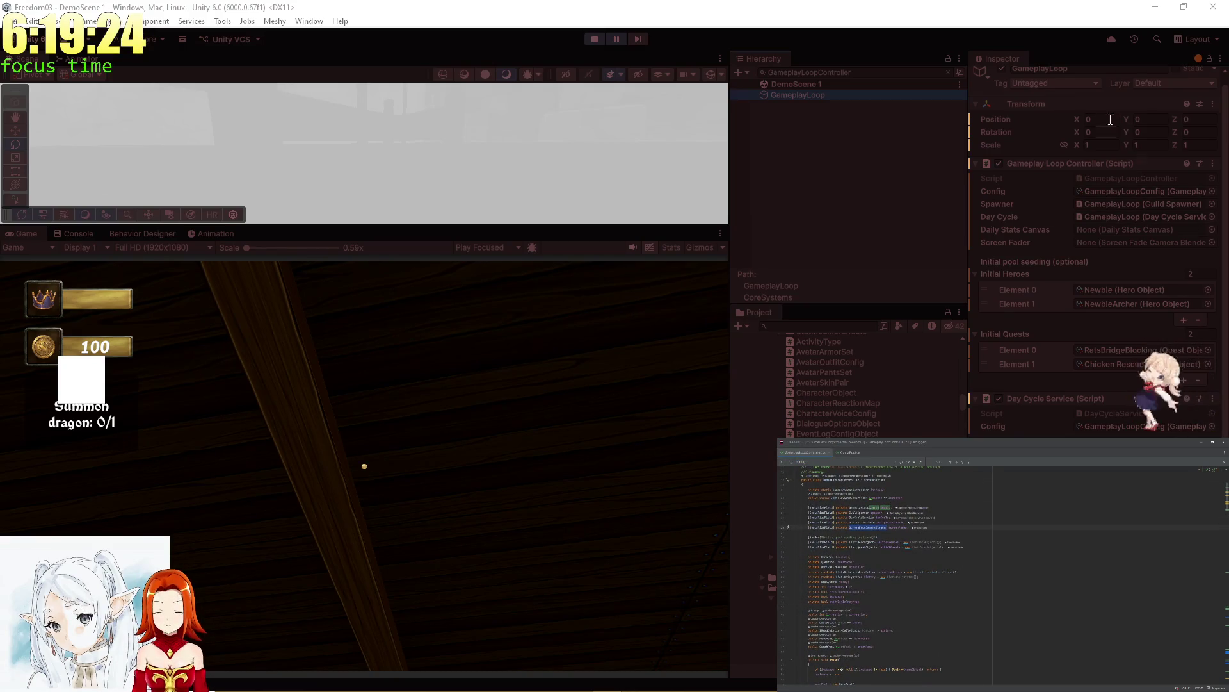
Step: Set Screen Fader to QuestActivations from a ScreenFadeCameraBlender search, then test sleeping in the bed
{"action": "left_click", "coordinate": [852, 71]}
{"action": "type", "text": "ScreenFadeCameraBlender"}
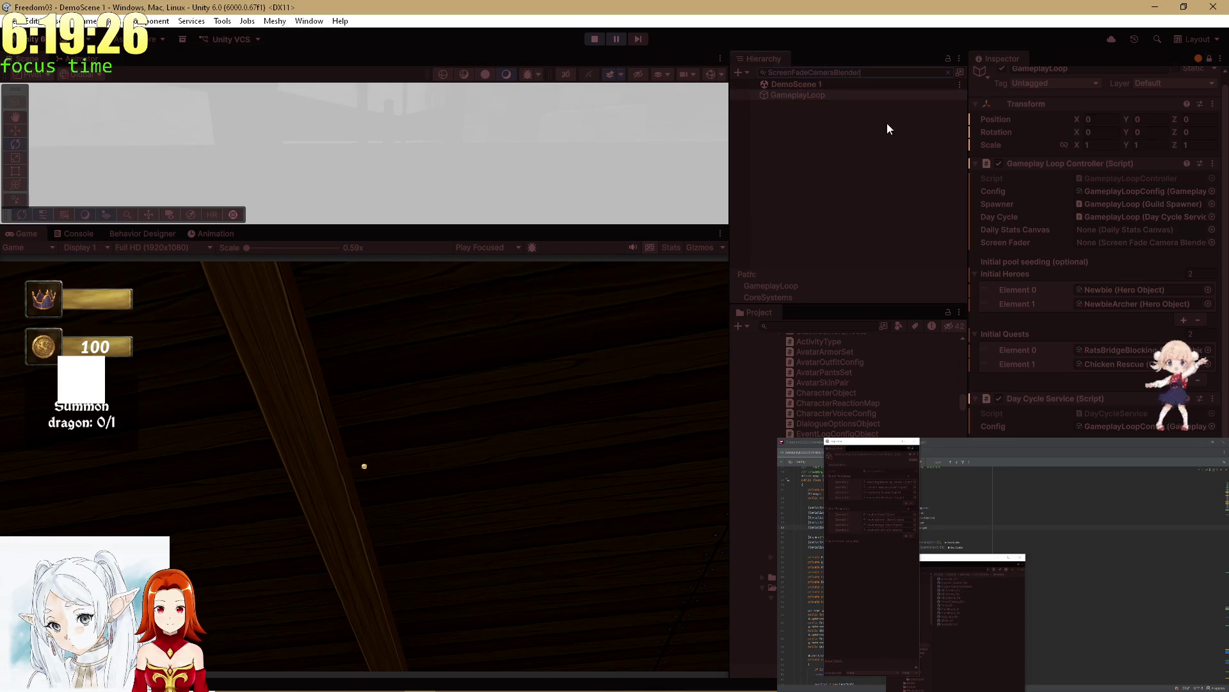
{"action": "left_click", "coordinate": [1170, 391]}
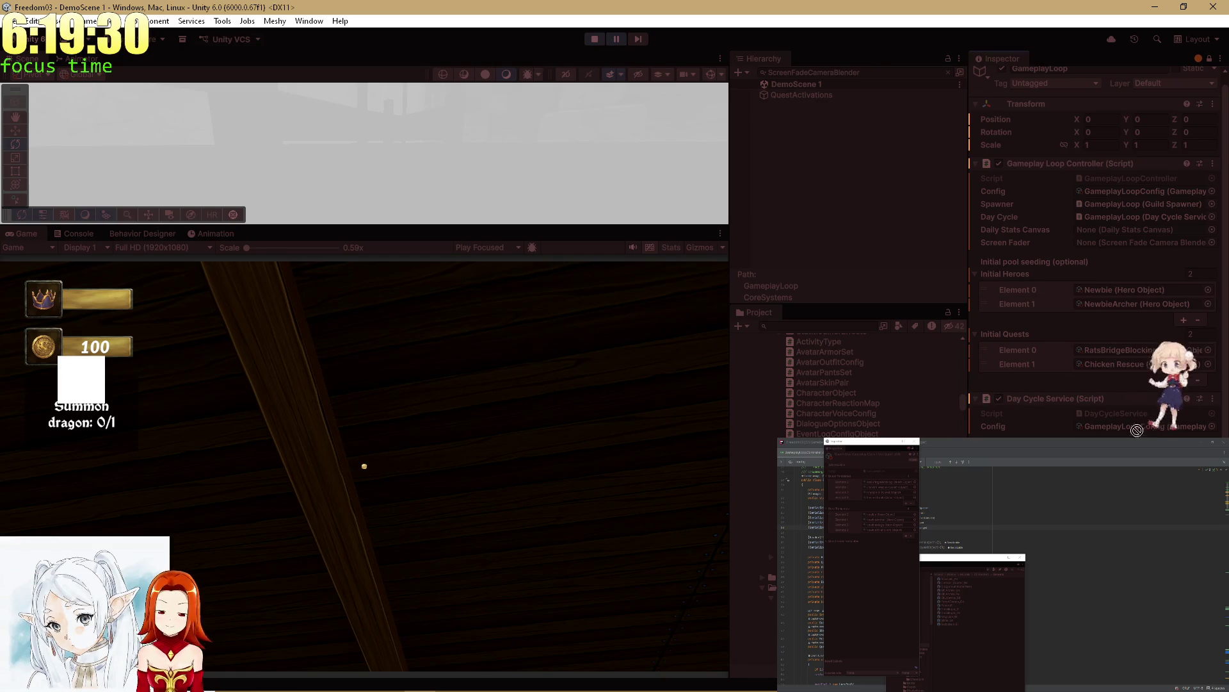
{"action": "left_click_drag", "start_coordinate": [1106, 243], "coordinate": [1106, 244]}
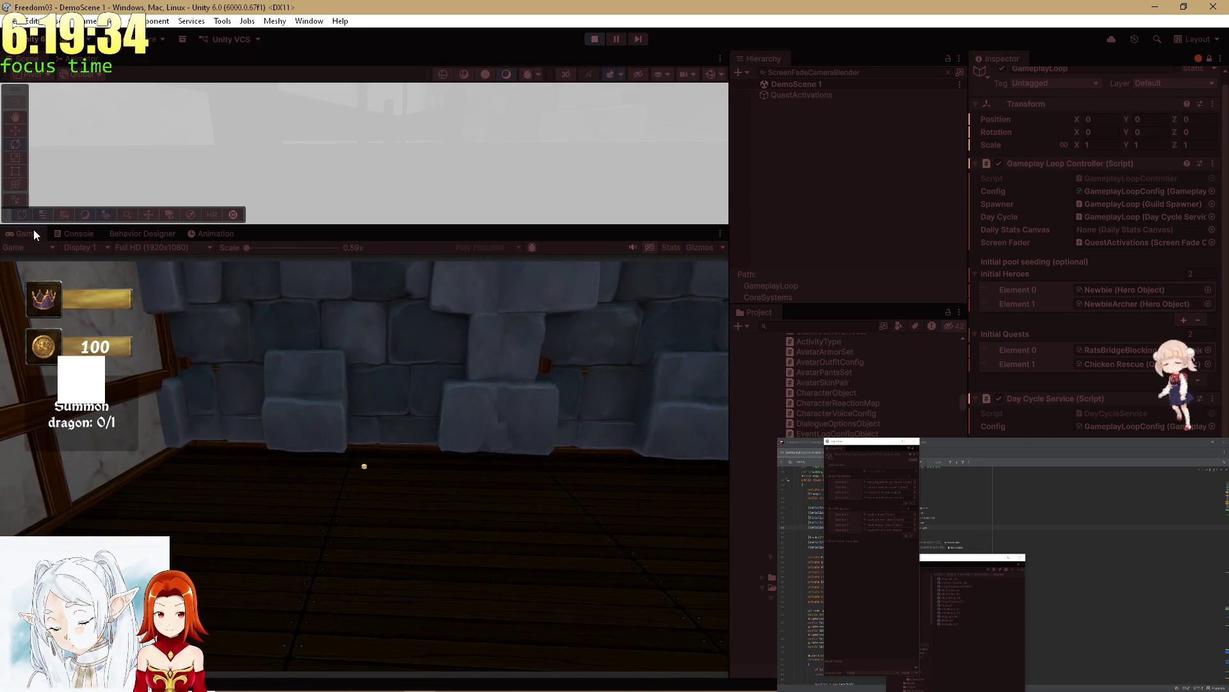
{"action": "double_click", "coordinate": [34, 234]}
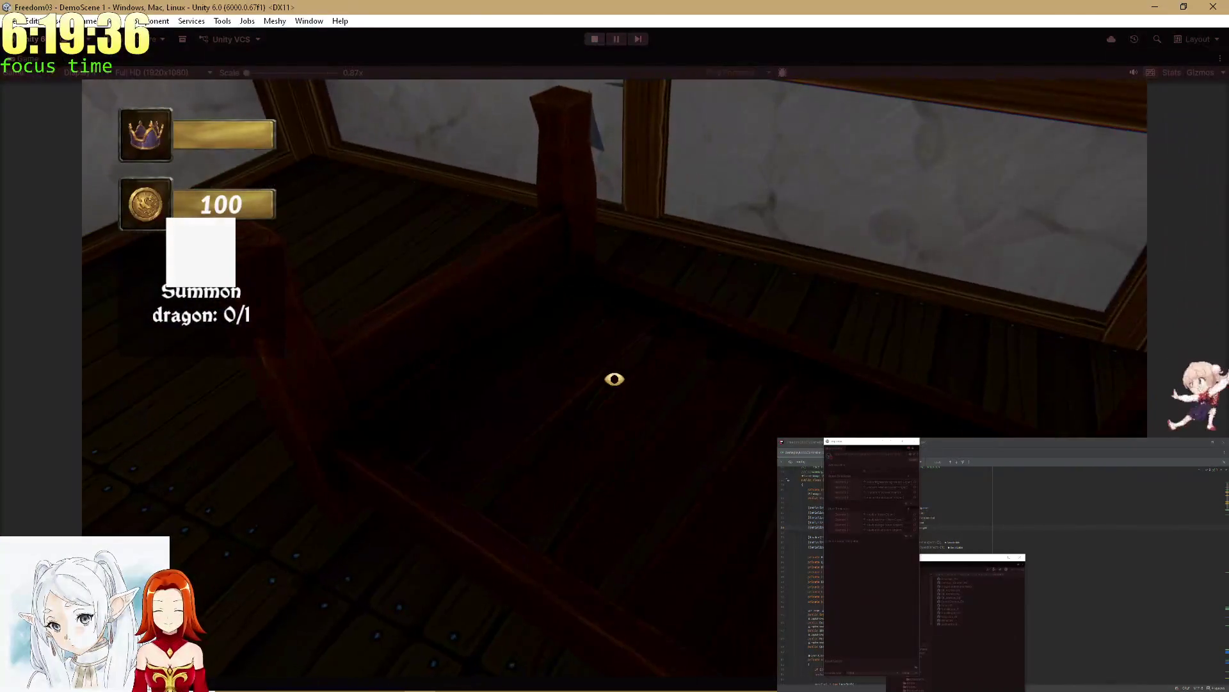
{"action": "left_click", "coordinate": [614, 378]}
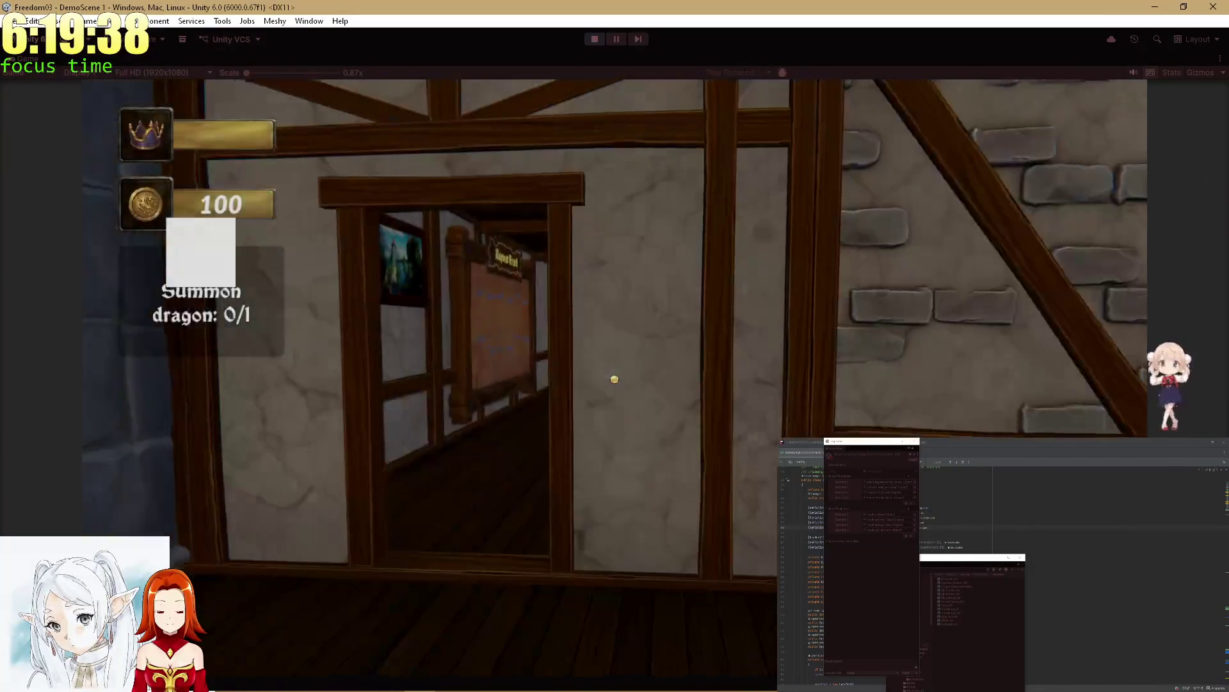
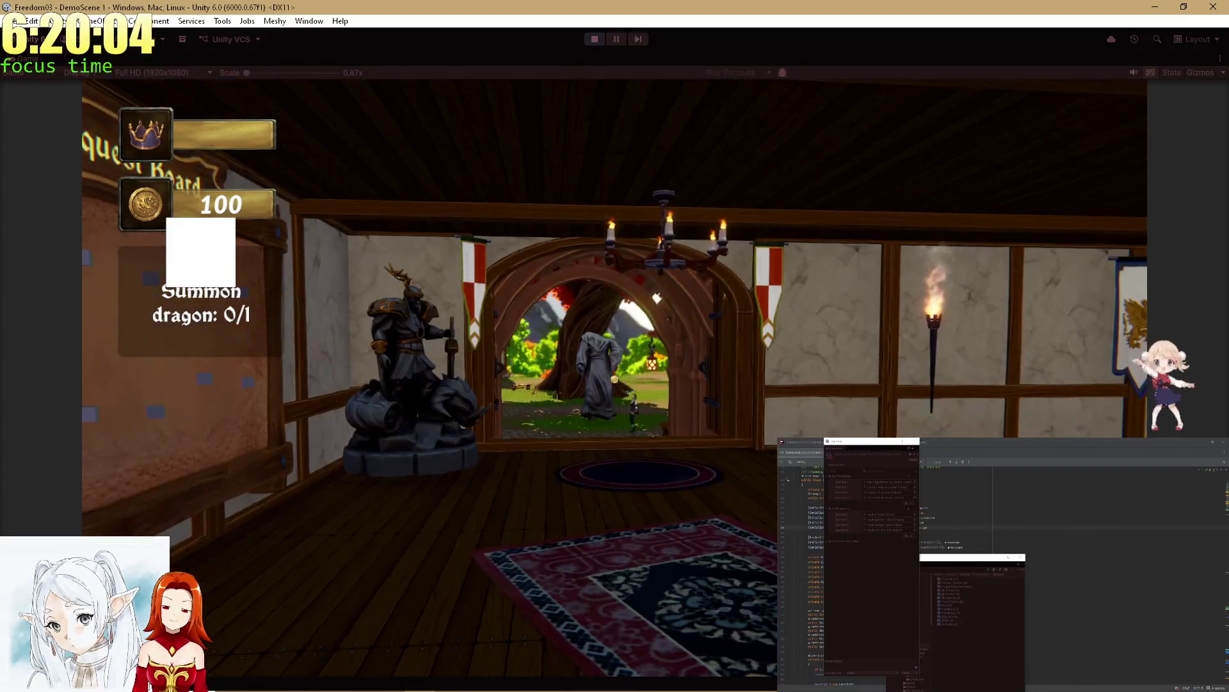
Step: Return from Rider and restore the normal layout, with a smaller Game view and a larger Scene view
{"action": "key", "text": "alt+Tab"}
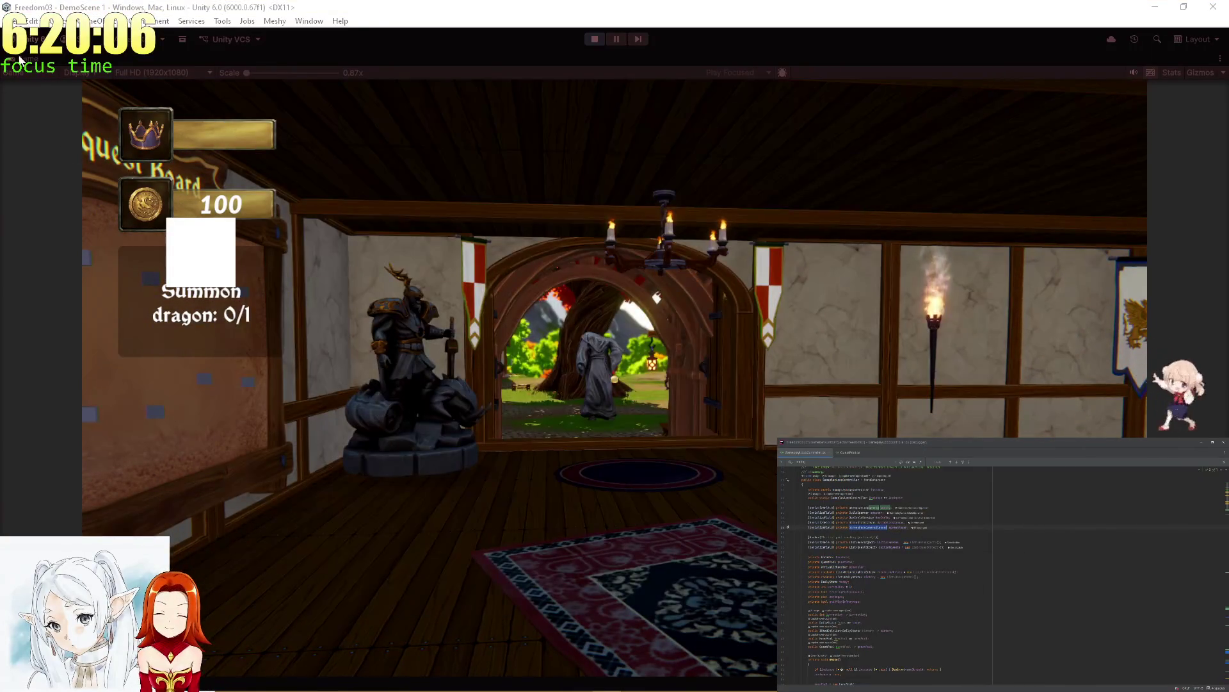
{"action": "key", "text": "alt+Tab"}
{"action": "key", "text": "shift+space"}
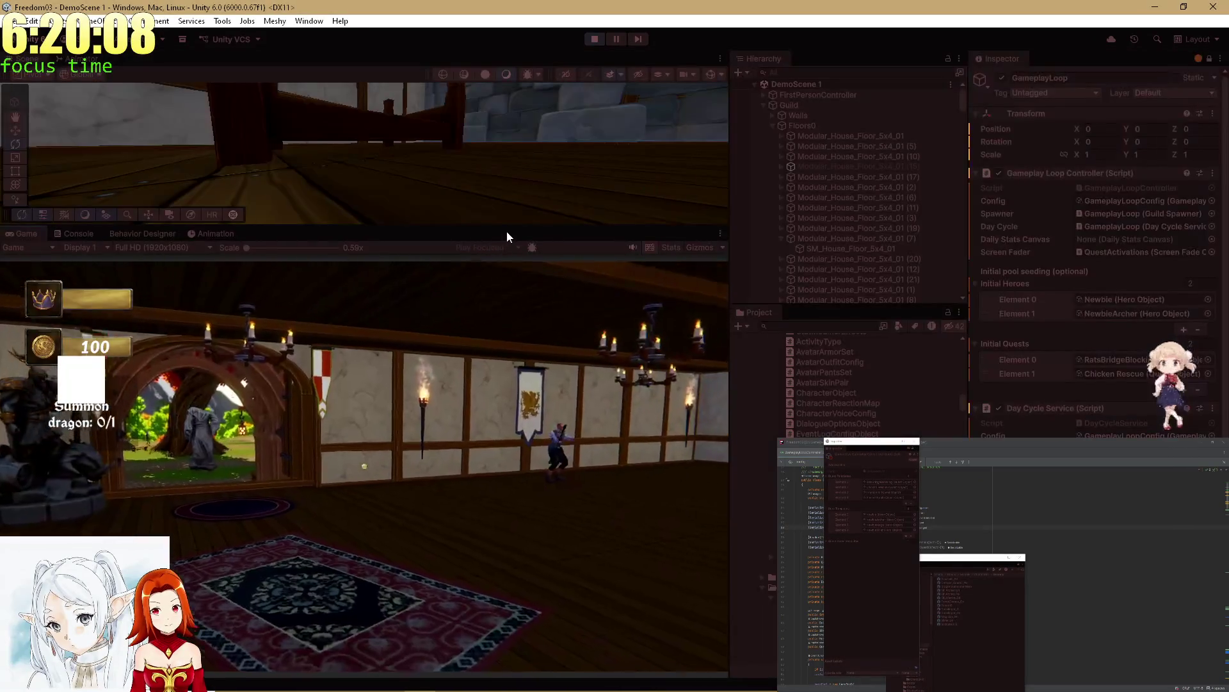
{"action": "left_click_drag", "start_coordinate": [474, 226], "coordinate": [477, 342]}
Step: Orbit and zoom the Scene camera to an outdoor view
{"action": "mouse_move", "coordinate": [500, 173]}
{"action": "left_mouse_down"}
{"action": "mouse_move", "coordinate": [478, 151]}
{"action": "mouse_move", "coordinate": [383, 196]}
{"action": "mouse_move", "coordinate": [1151, 110]}
{"action": "mouse_move", "coordinate": [774, 187]}
{"action": "mouse_move", "coordinate": [670, 175]}
{"action": "mouse_move", "coordinate": [730, 168]}
{"action": "mouse_move", "coordinate": [41, 158]}
{"action": "mouse_move", "coordinate": [121, 129]}
{"action": "mouse_move", "coordinate": [100, 178]}
{"action": "mouse_move", "coordinate": [747, 178]}
{"action": "mouse_move", "coordinate": [474, 191]}
{"action": "mouse_move", "coordinate": [487, 190]}
{"action": "left_mouse_up"}
{"action": "scroll", "coordinate": [905, 176], "scroll_direction": "down", "scroll_amount": 5}
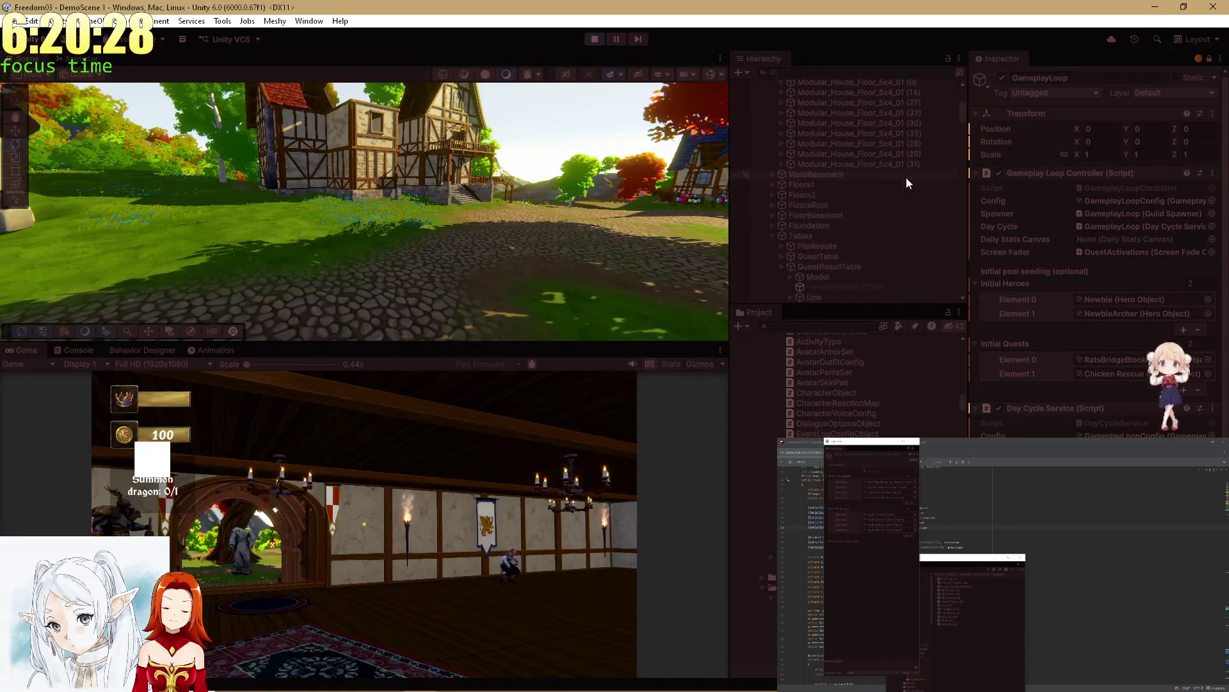
{"action": "left_click_drag", "start_coordinate": [965, 116], "coordinate": [963, 128]}
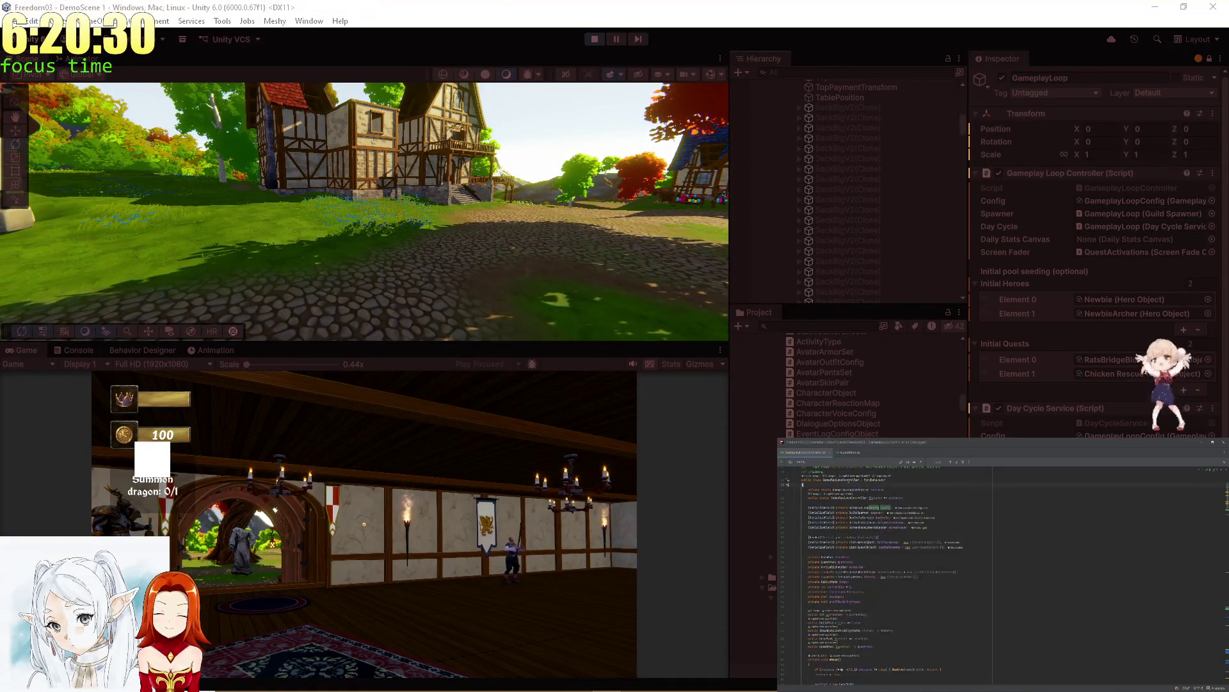
Step: Filter the Hierarchy to GameplayLoopController and frame it in the Scene view
{"action": "left_click", "coordinate": [895, 69]}
{"action": "type", "text": "GameplayLoopController"}
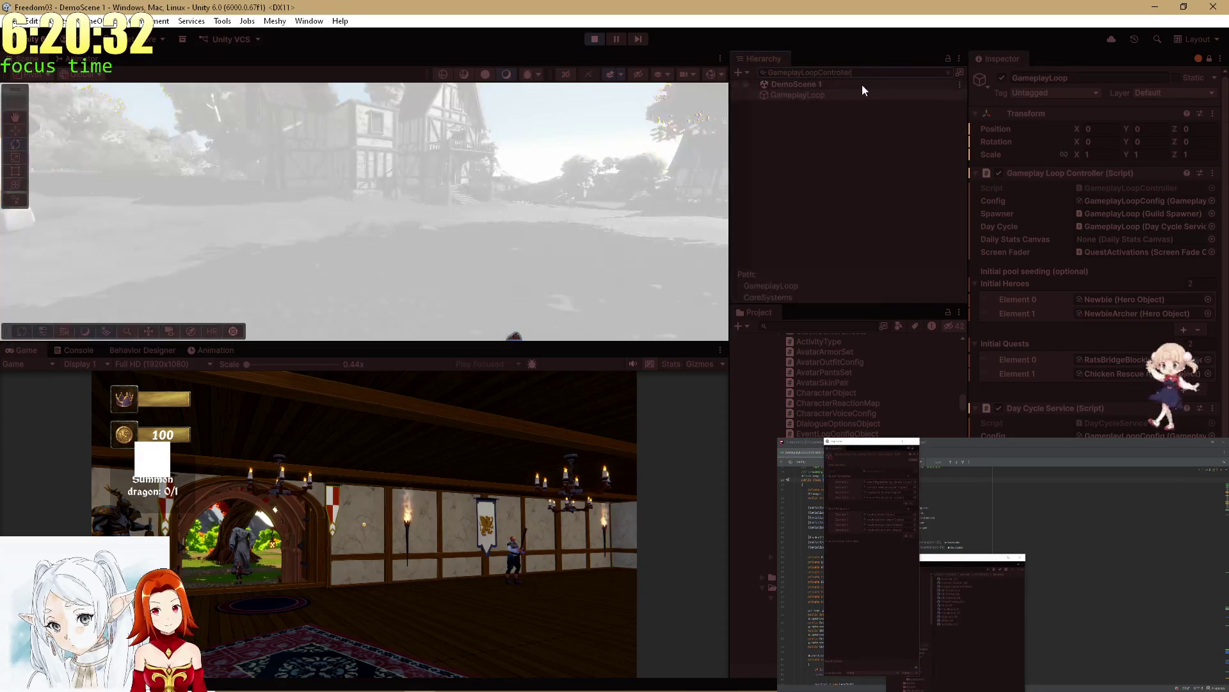
{"action": "key", "text": "f"}
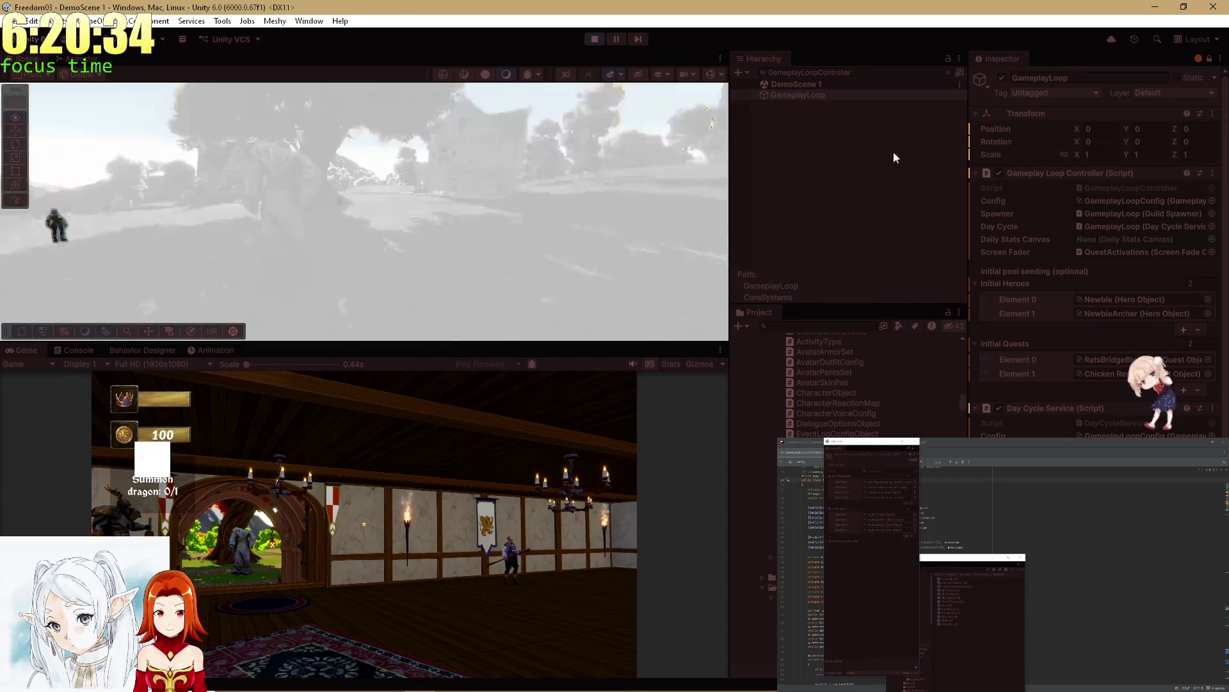
{"action": "scroll", "coordinate": [1125, 287], "scroll_direction": "down", "scroll_amount": 3}
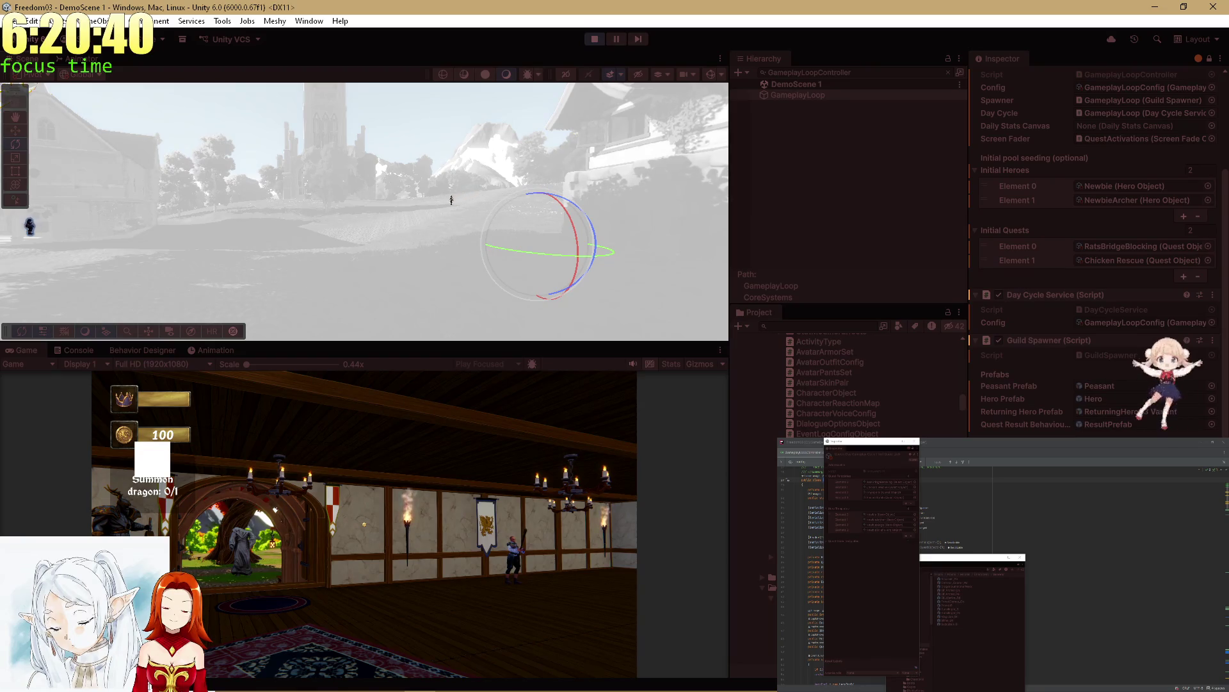
{"action": "scroll", "coordinate": [1095, 256], "scroll_direction": "up", "scroll_amount": 3}
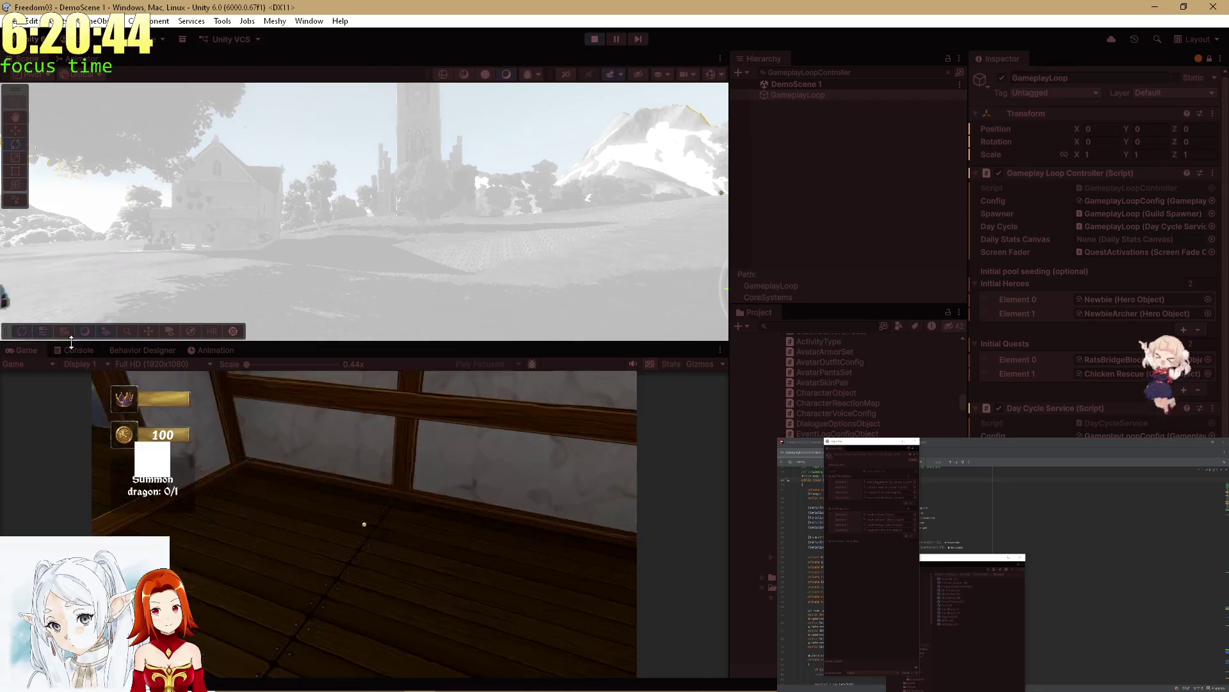
Step: Check the Console output, then orbit the Scene camera around the village
{"action": "left_click", "coordinate": [62, 352]}
{"action": "left_click", "coordinate": [19, 348]}
{"action": "mouse_move", "coordinate": [385, 237]}
{"action": "left_mouse_down"}
{"action": "mouse_move", "coordinate": [410, 221]}
{"action": "mouse_move", "coordinate": [486, 241]}
{"action": "left_mouse_up"}
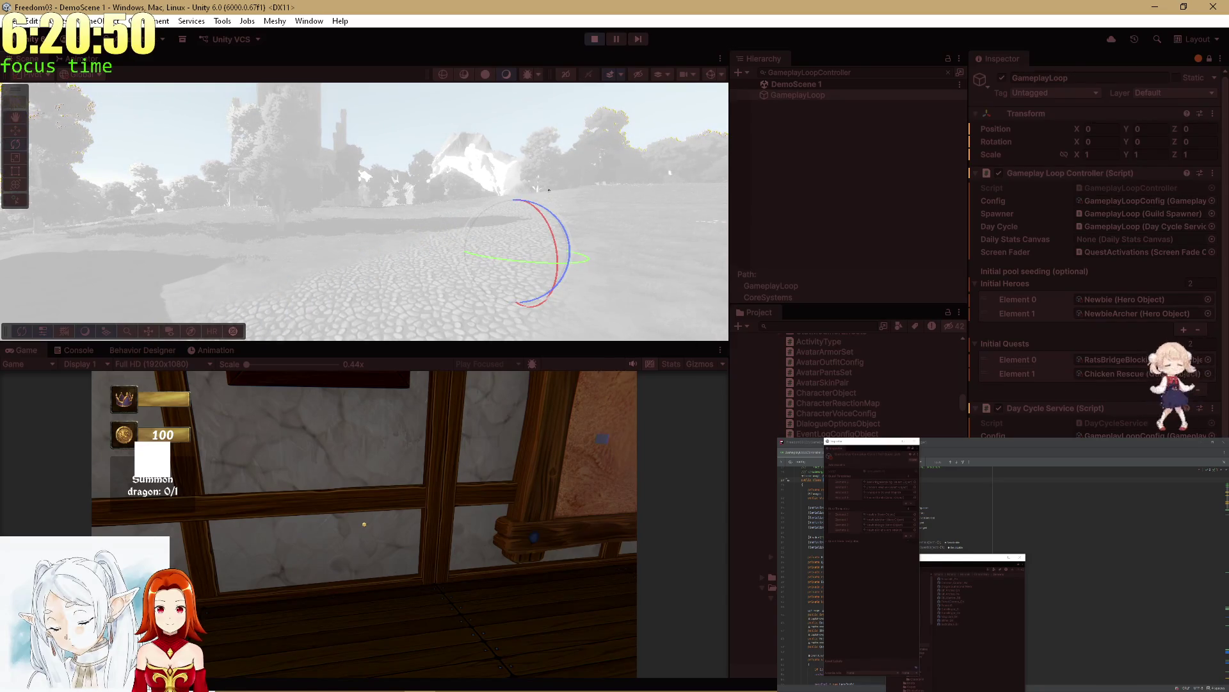
{"action": "scroll", "coordinate": [1098, 250], "scroll_direction": "down", "scroll_amount": 4}
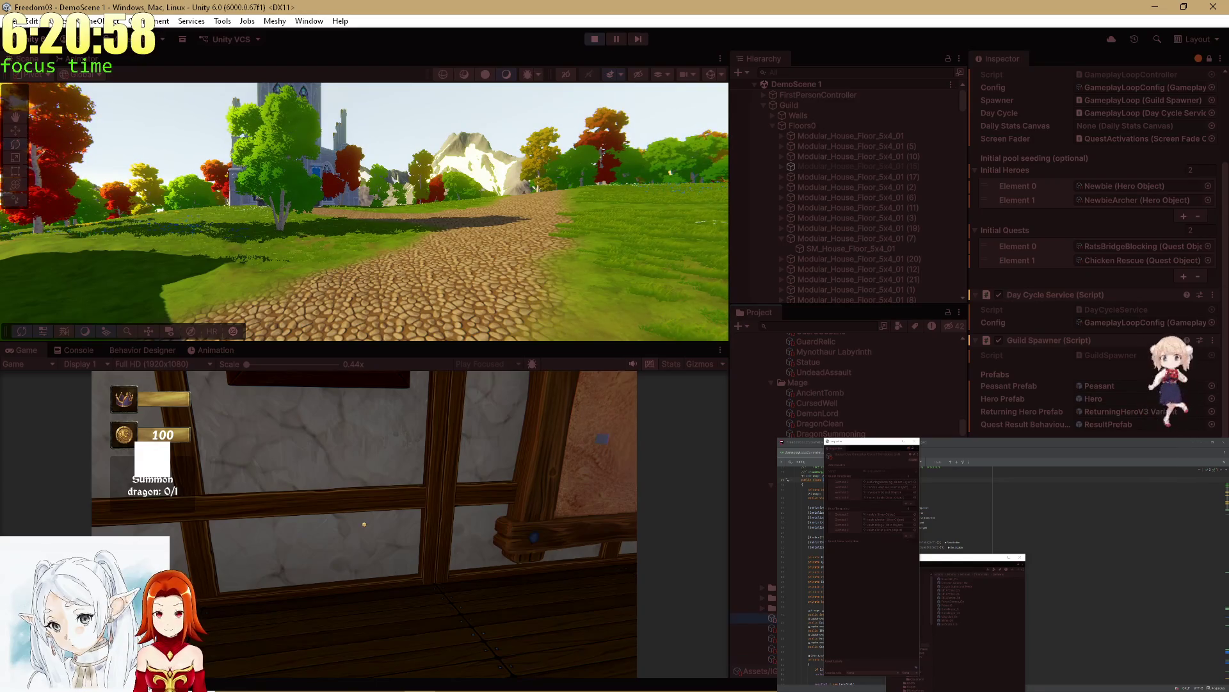
Step: Return from the code editor and filter the Hierarchy by 'Env'
{"action": "left_click", "coordinate": [913, 450]}
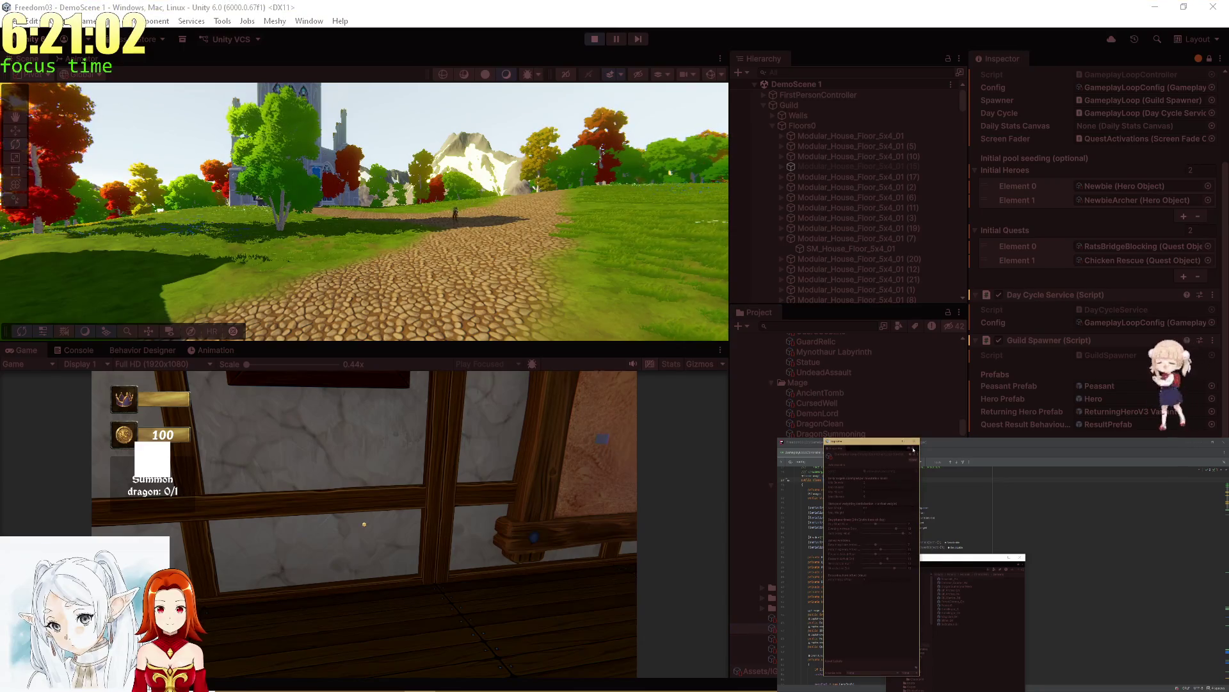
{"action": "left_click", "coordinate": [836, 84]}
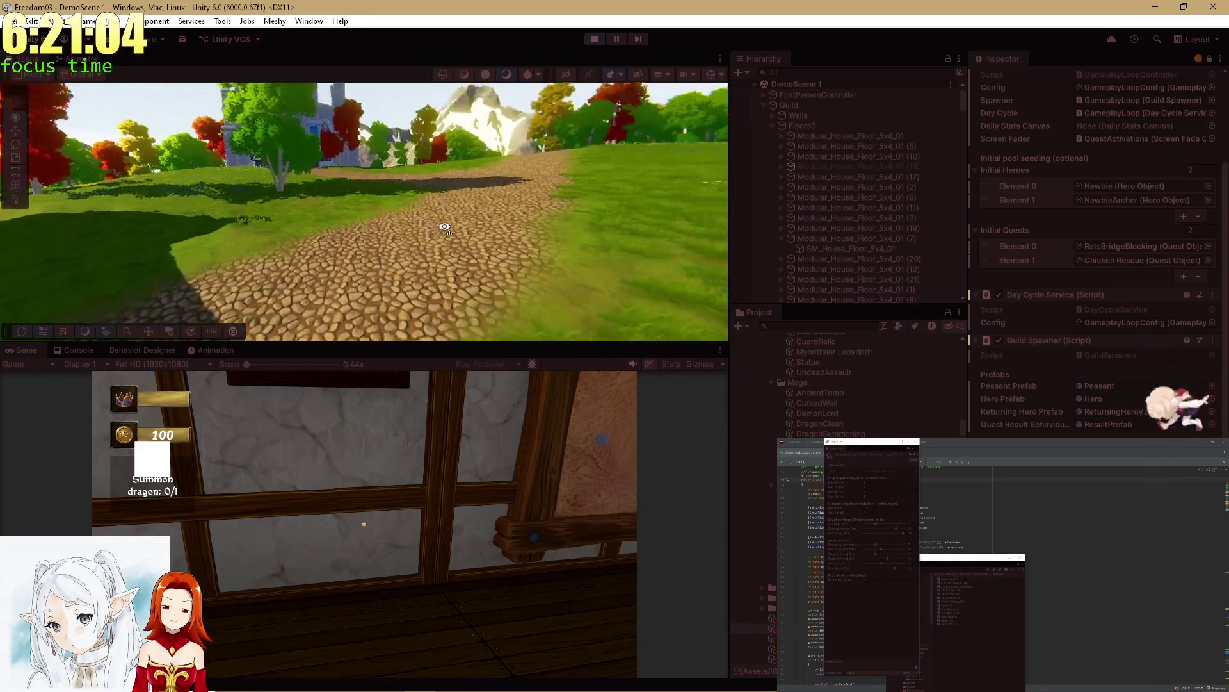
{"action": "type", "text": "Env"}
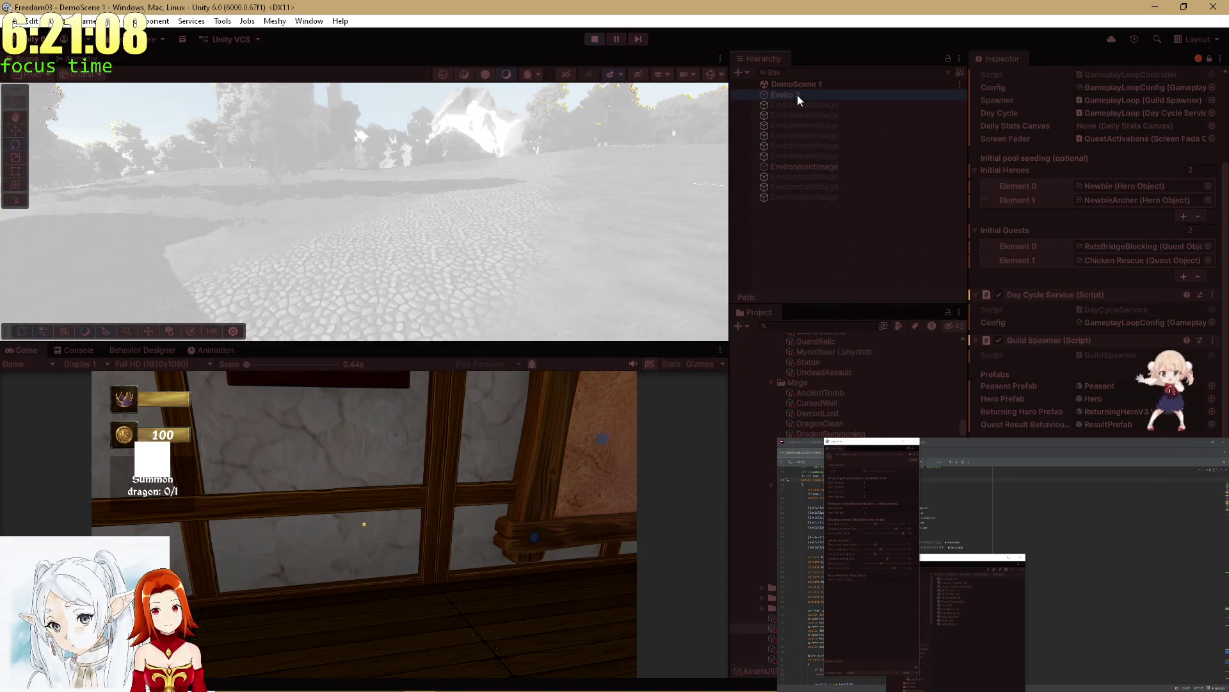
Step: Inspect Enviro 3's sky settings, then maximize the Game view and walk to the quest table
{"action": "left_click", "coordinate": [798, 96]}
{"action": "left_click", "coordinate": [1209, 58]}
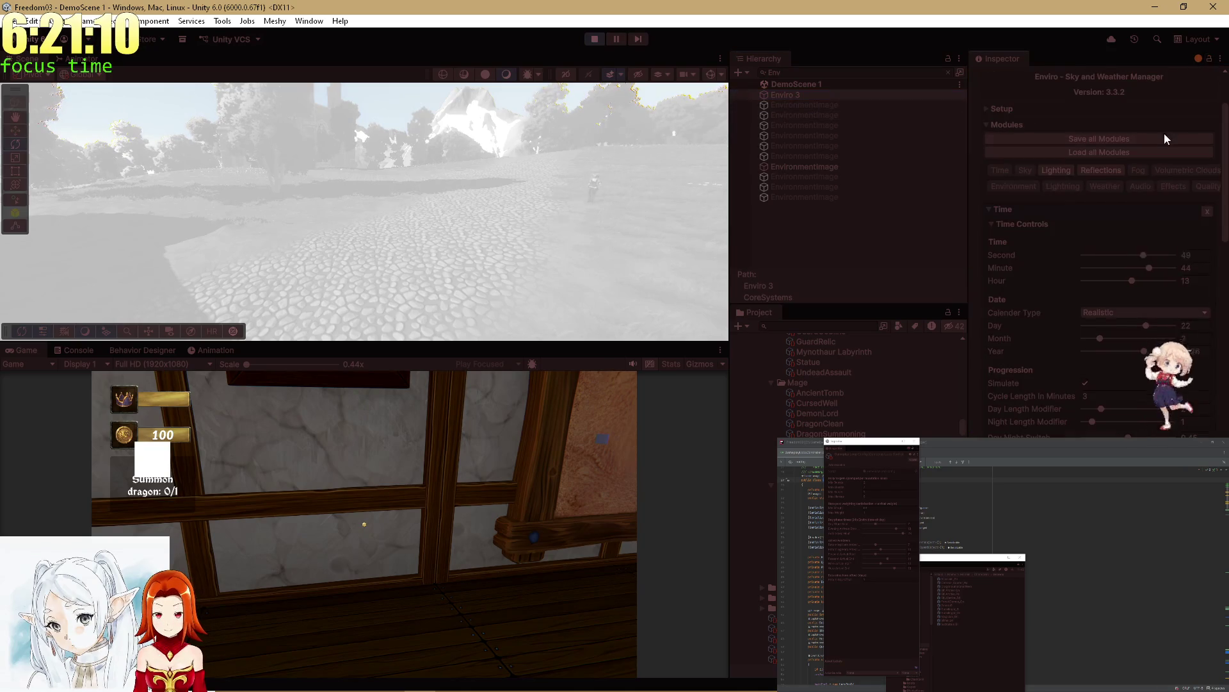
{"action": "left_click_drag", "start_coordinate": [192, 167], "coordinate": [37, 174]}
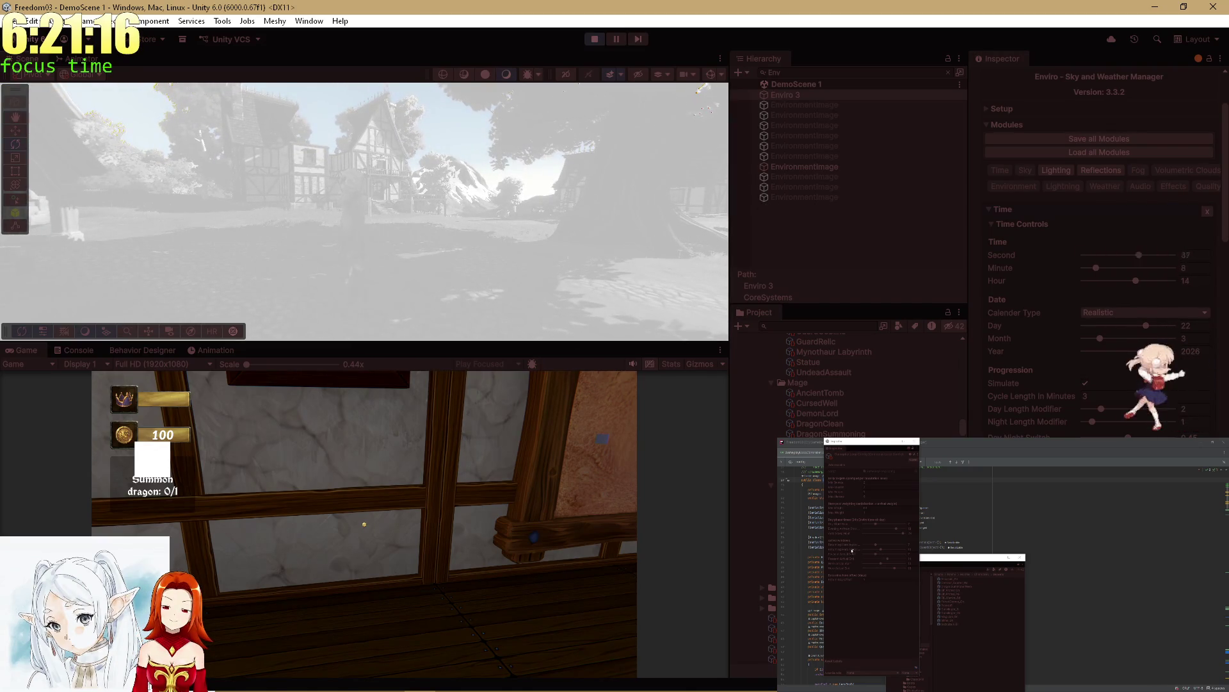
{"action": "double_click", "coordinate": [36, 345]}
{"action": "key", "text": "w"}
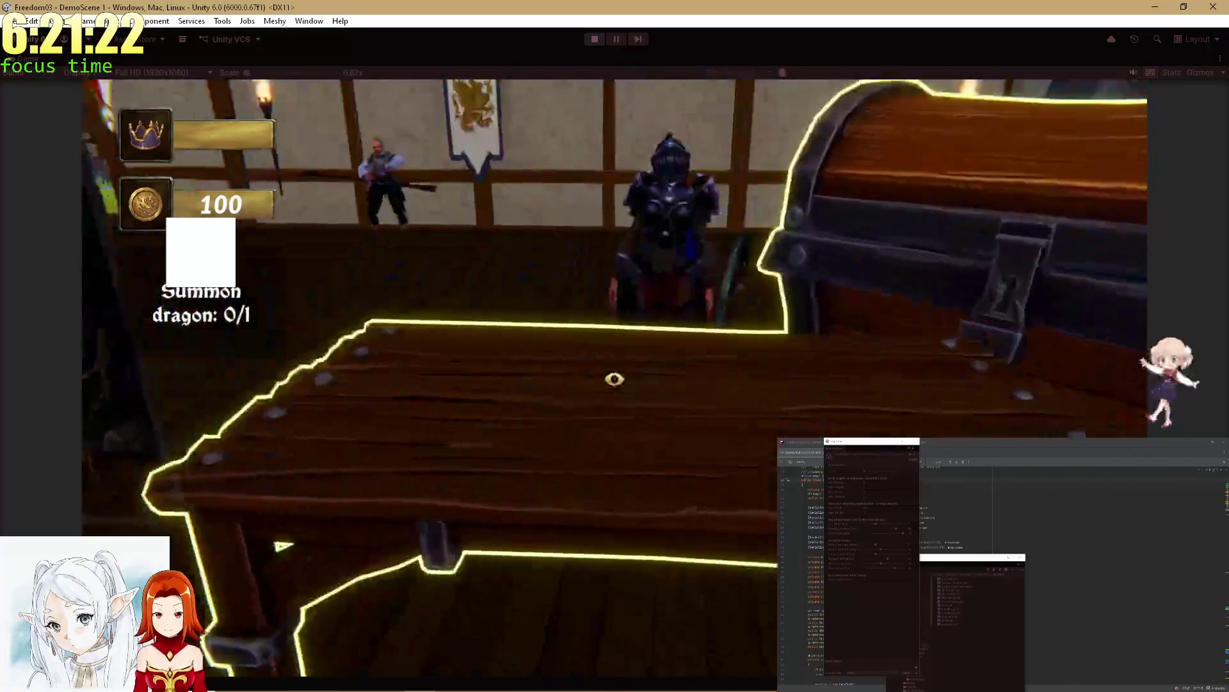
Step: Send the heroine on the rat bridge quest from the quest table
{"action": "left_click", "coordinate": [614, 376]}
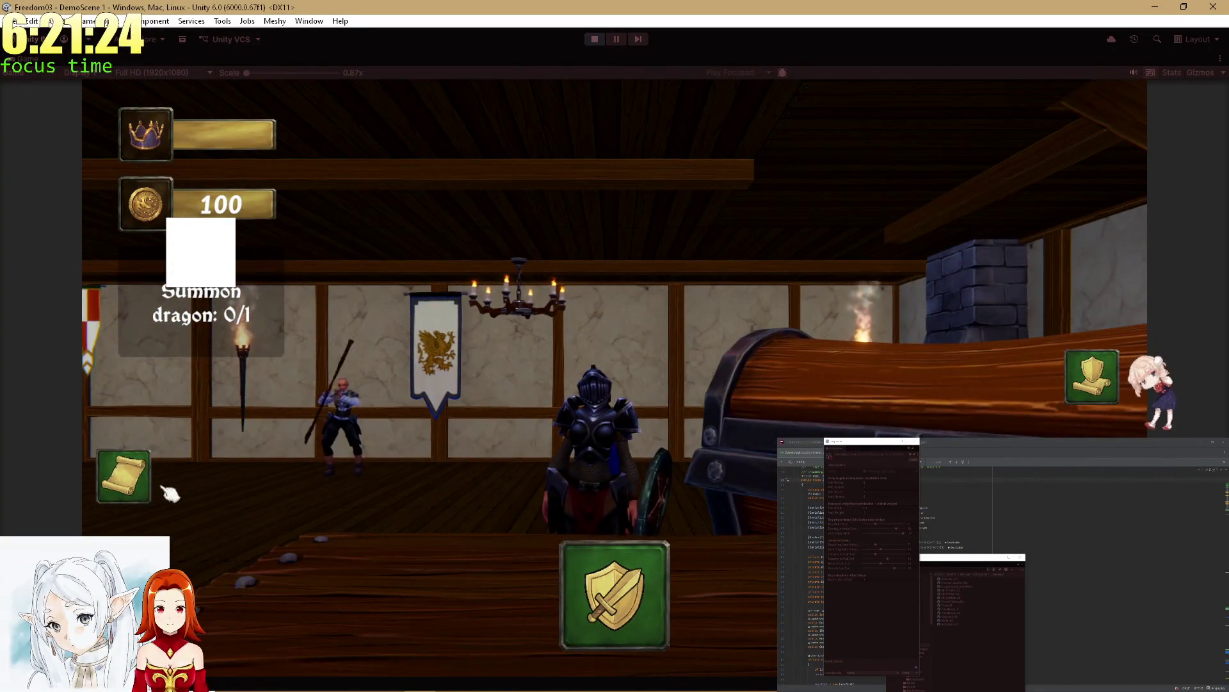
{"action": "left_click", "coordinate": [123, 476]}
{"action": "left_click", "coordinate": [1068, 400]}
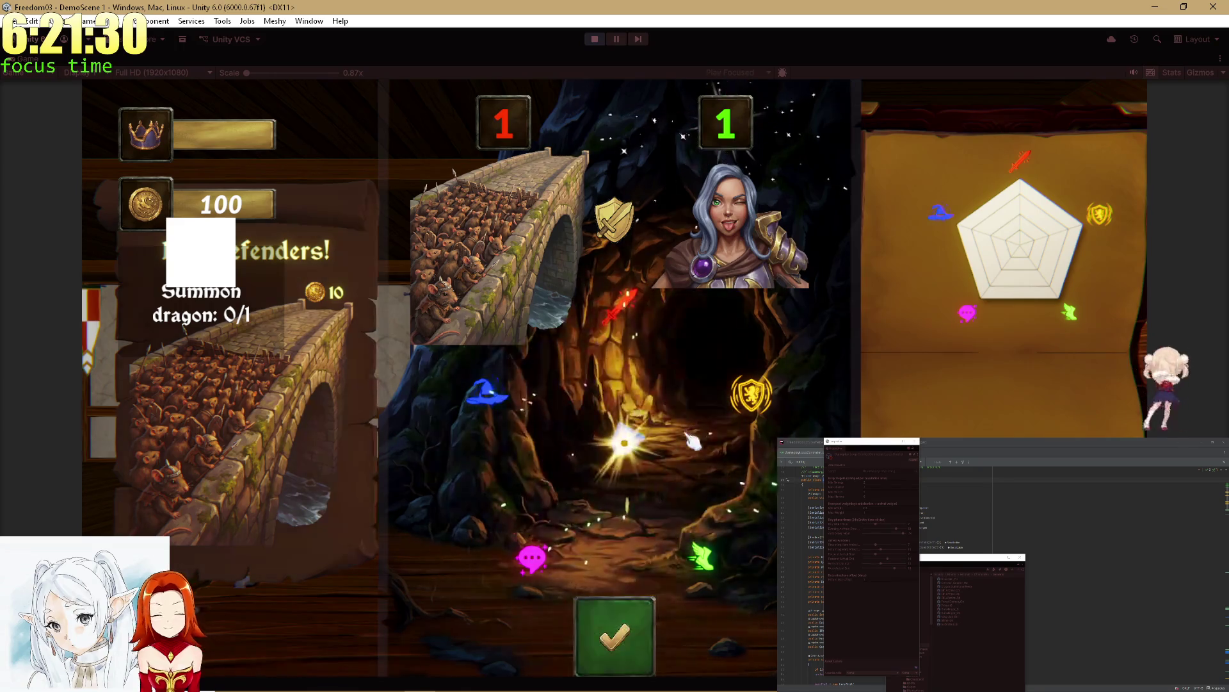
{"action": "left_click", "coordinate": [613, 629]}
Step: Settle the rat bridge payout: collect the reward bag and set the hero's coin share
{"action": "left_click", "coordinate": [584, 618]}
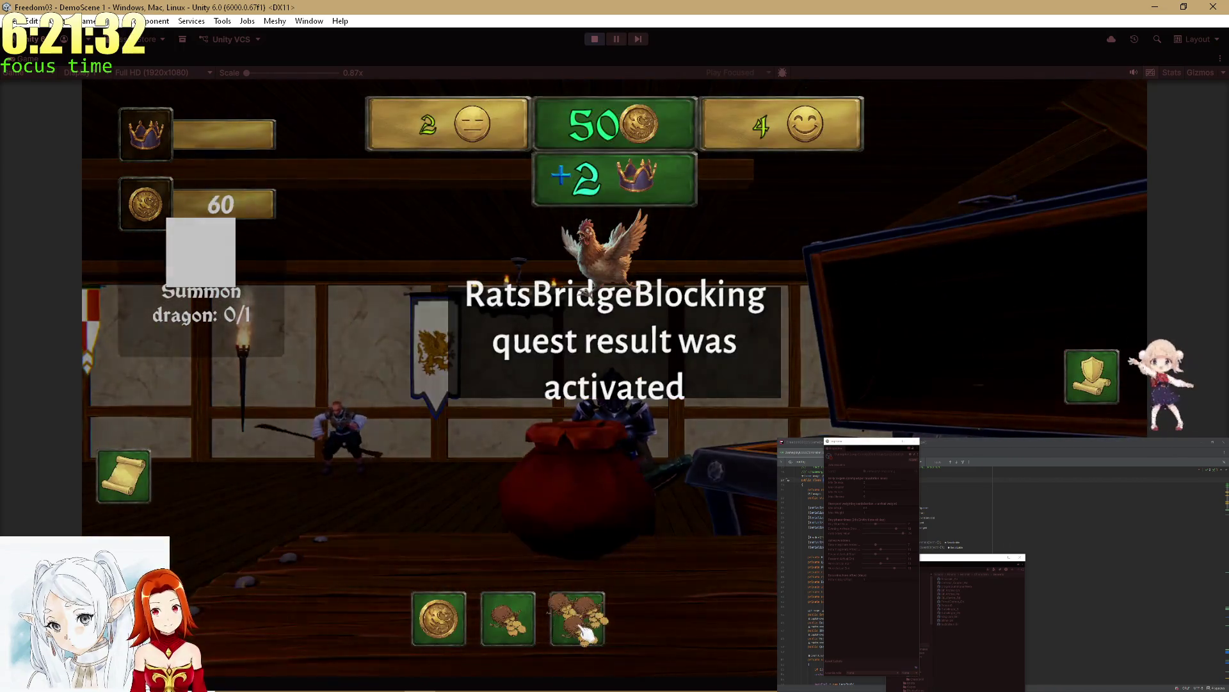
{"action": "left_click", "coordinate": [584, 618]}
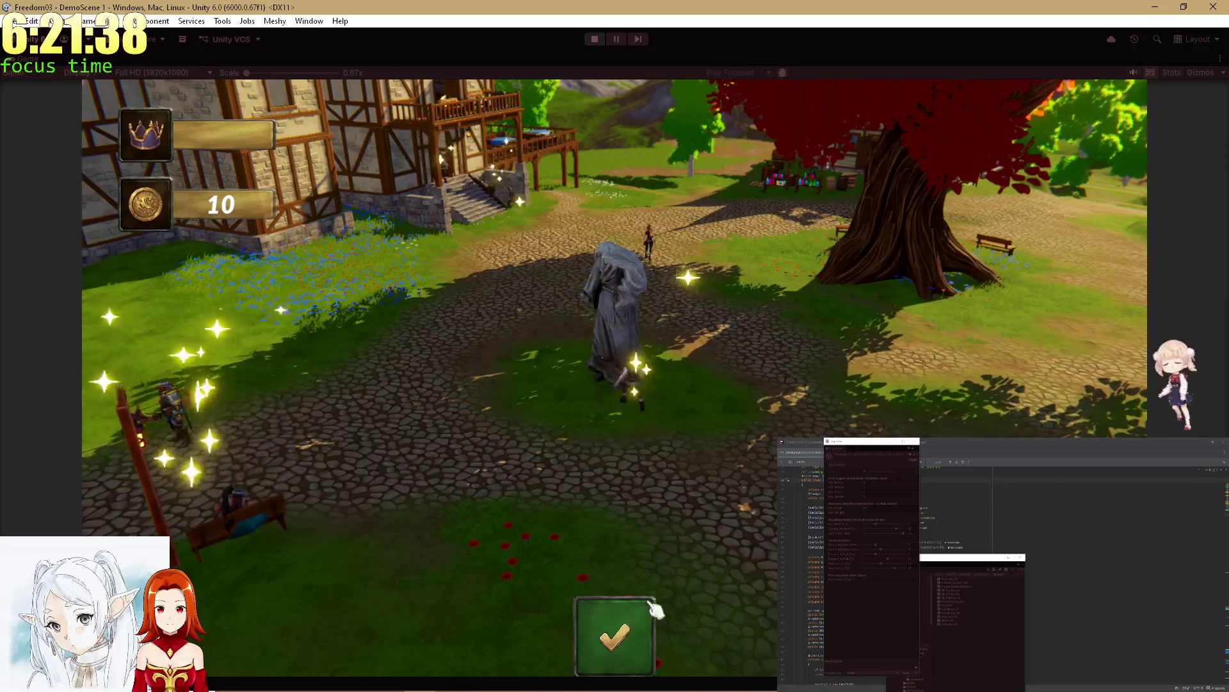
{"action": "left_click", "coordinate": [634, 621]}
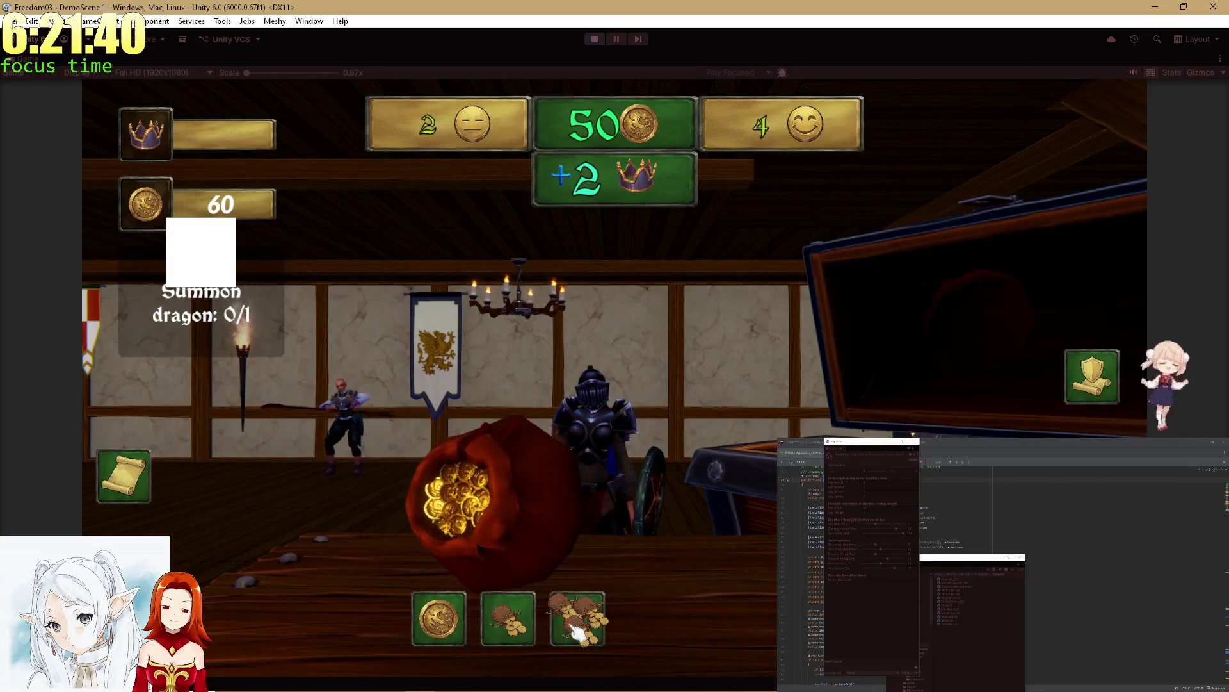
{"action": "left_click", "coordinate": [510, 634]}
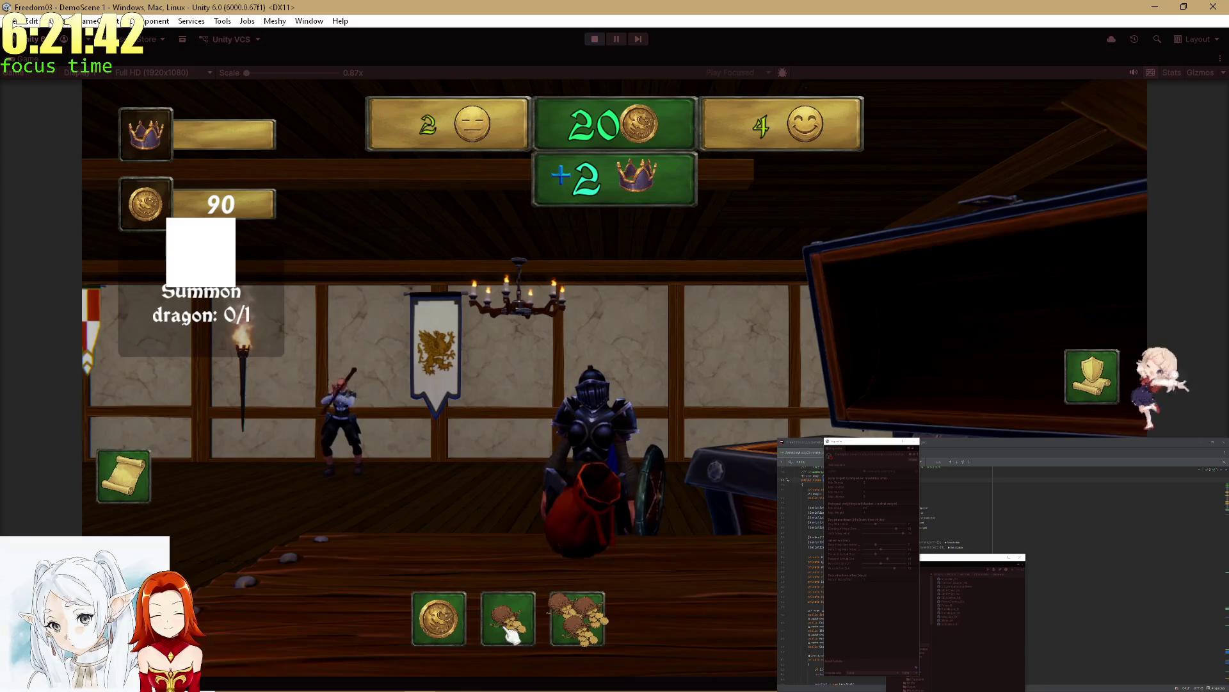
{"action": "left_click", "coordinate": [446, 623]}
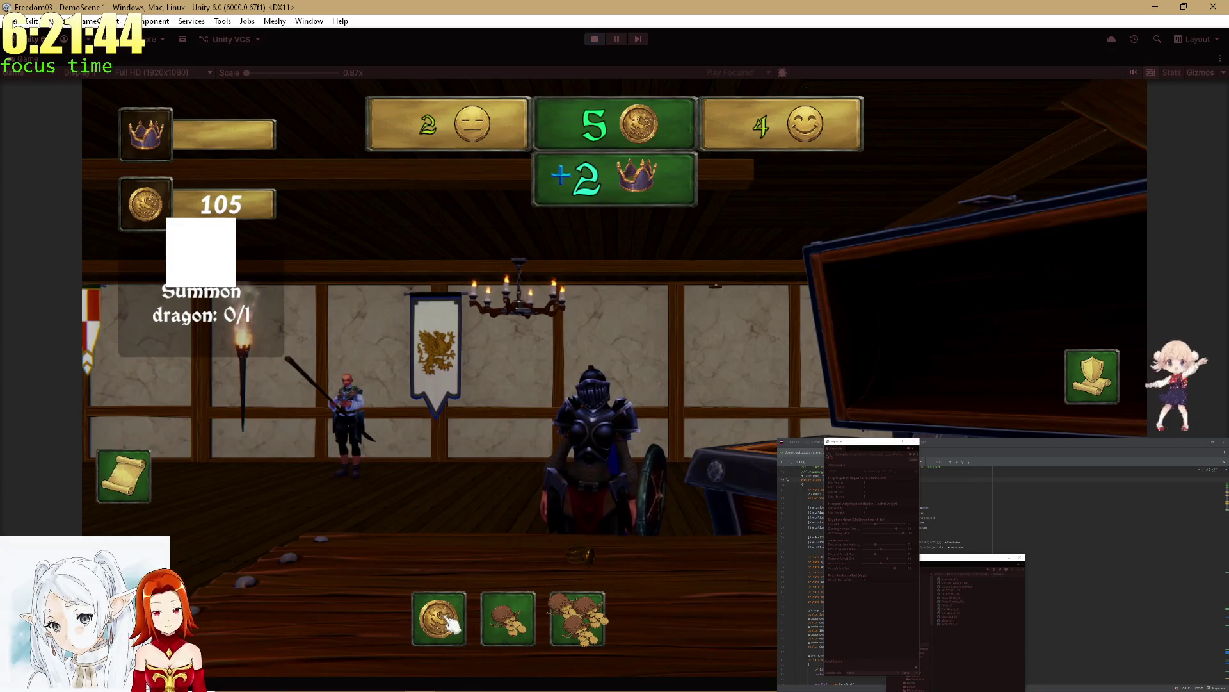
{"action": "left_click", "coordinate": [448, 621]}
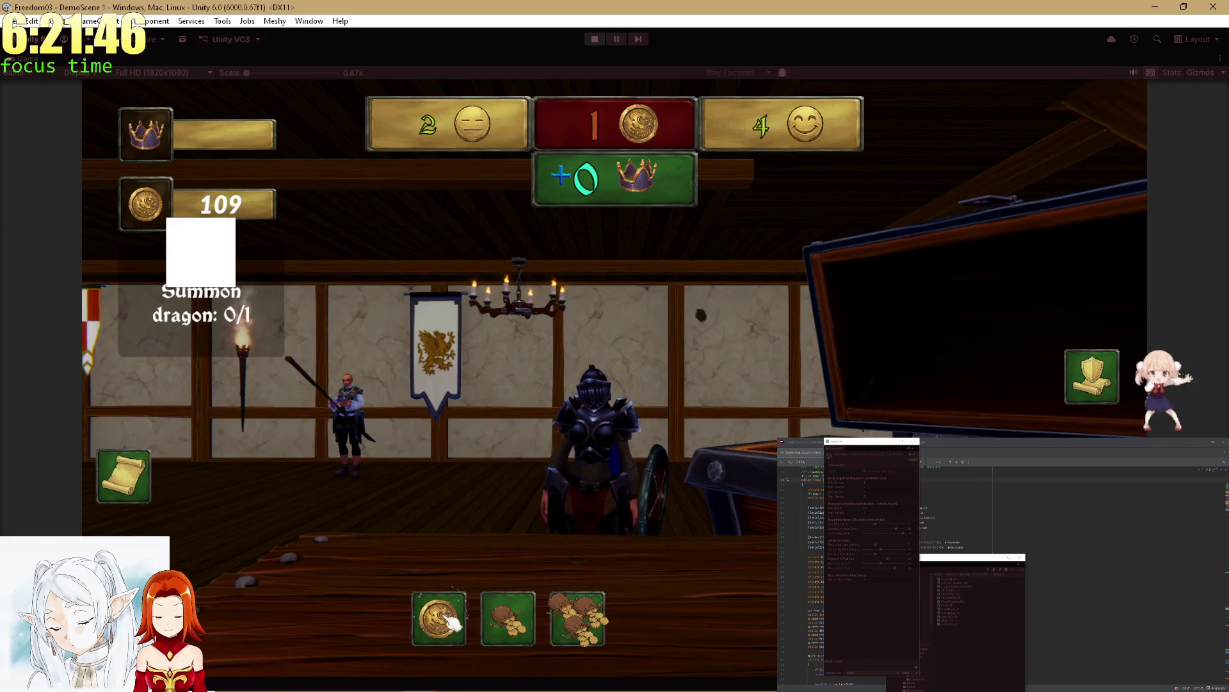
{"action": "left_click", "coordinate": [448, 621]}
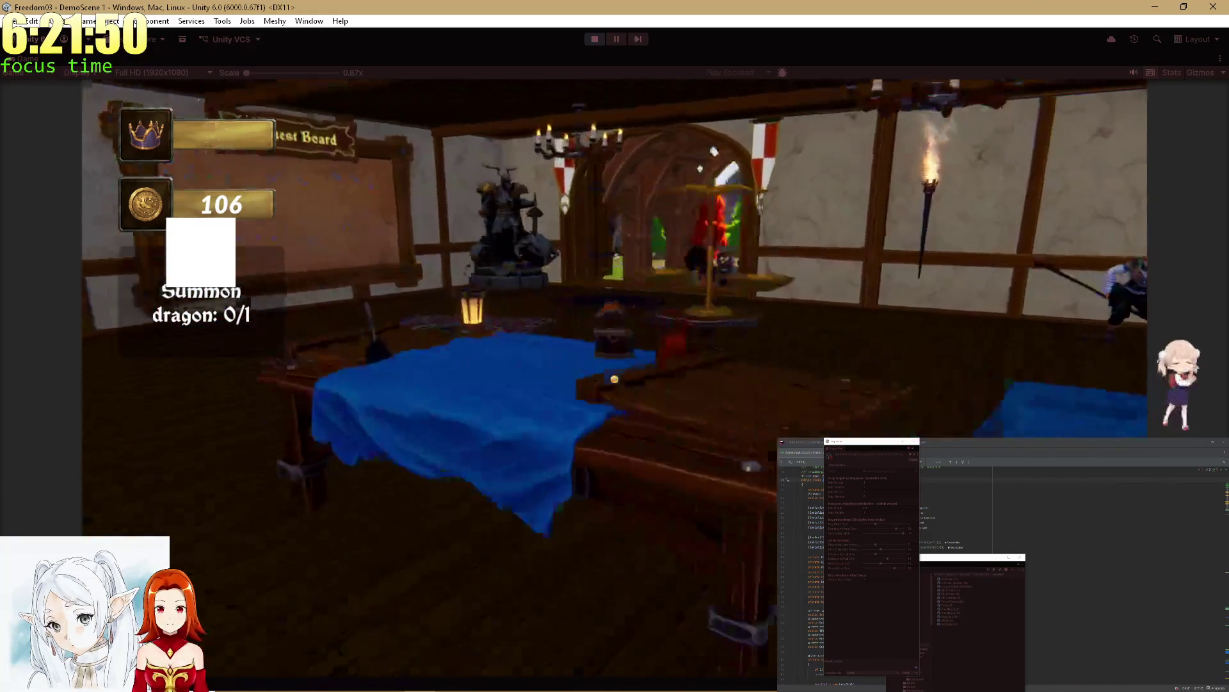
Step: Walk to the knight and ask 'Why dont you go in and take quest?'
{"action": "key", "text": "w"}
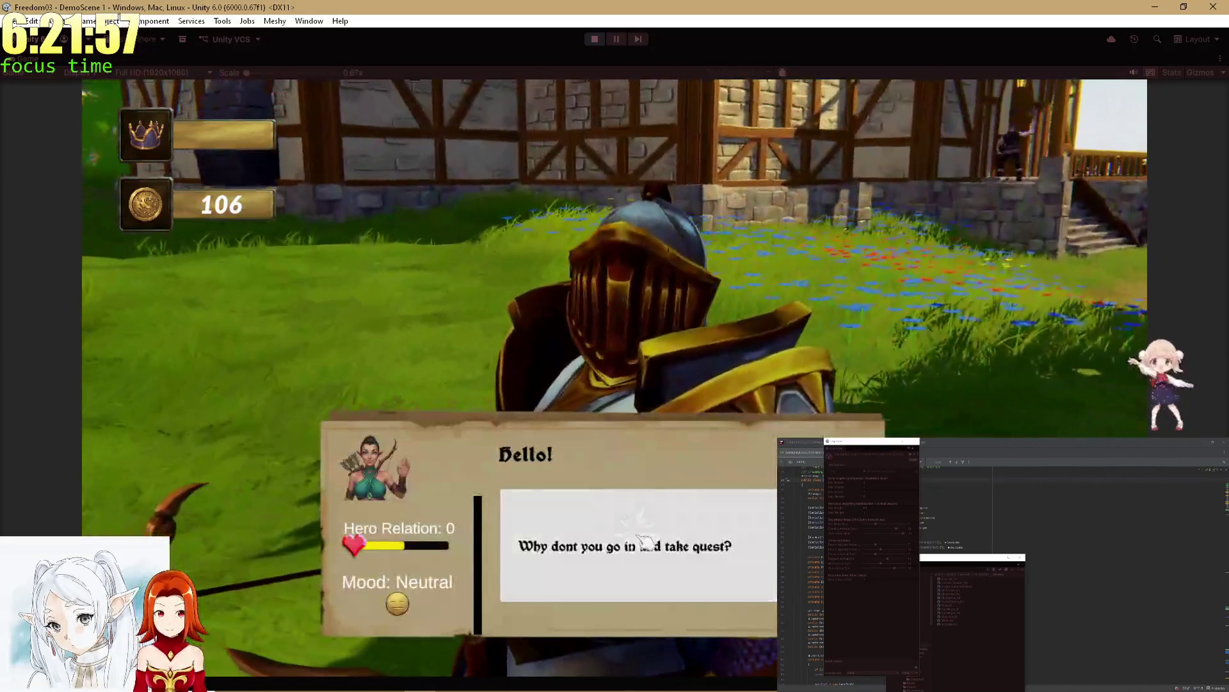
{"action": "left_click", "coordinate": [643, 541]}
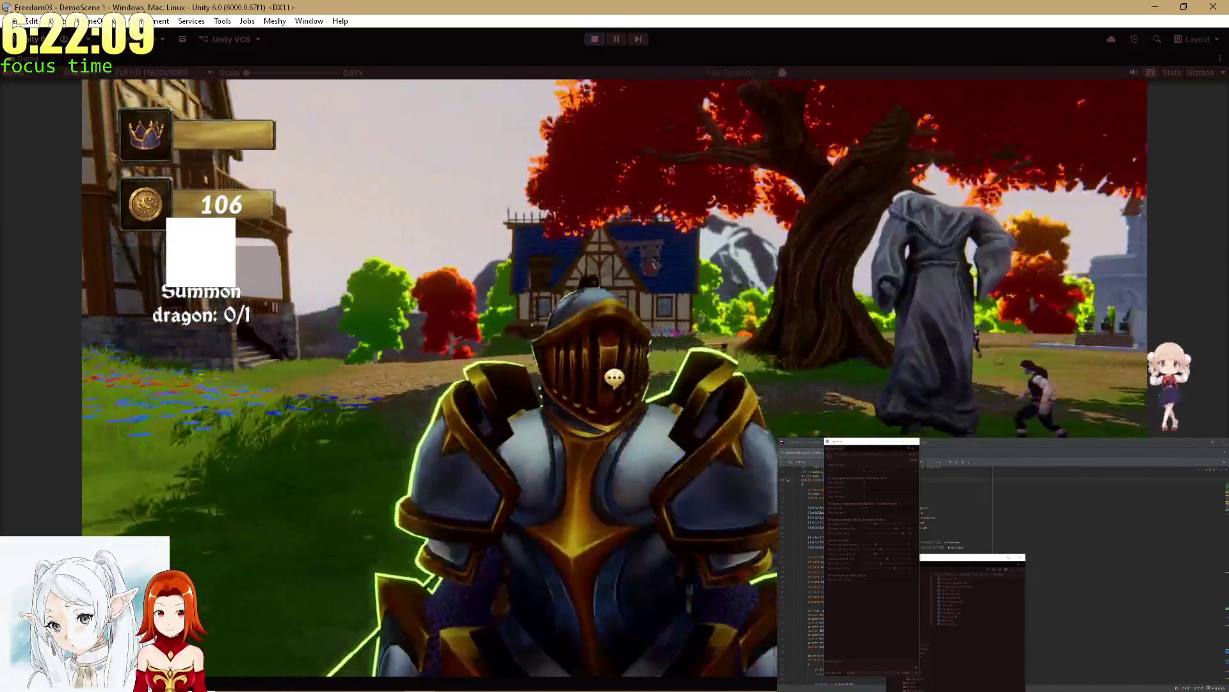
{"action": "left_click", "coordinate": [614, 378]}
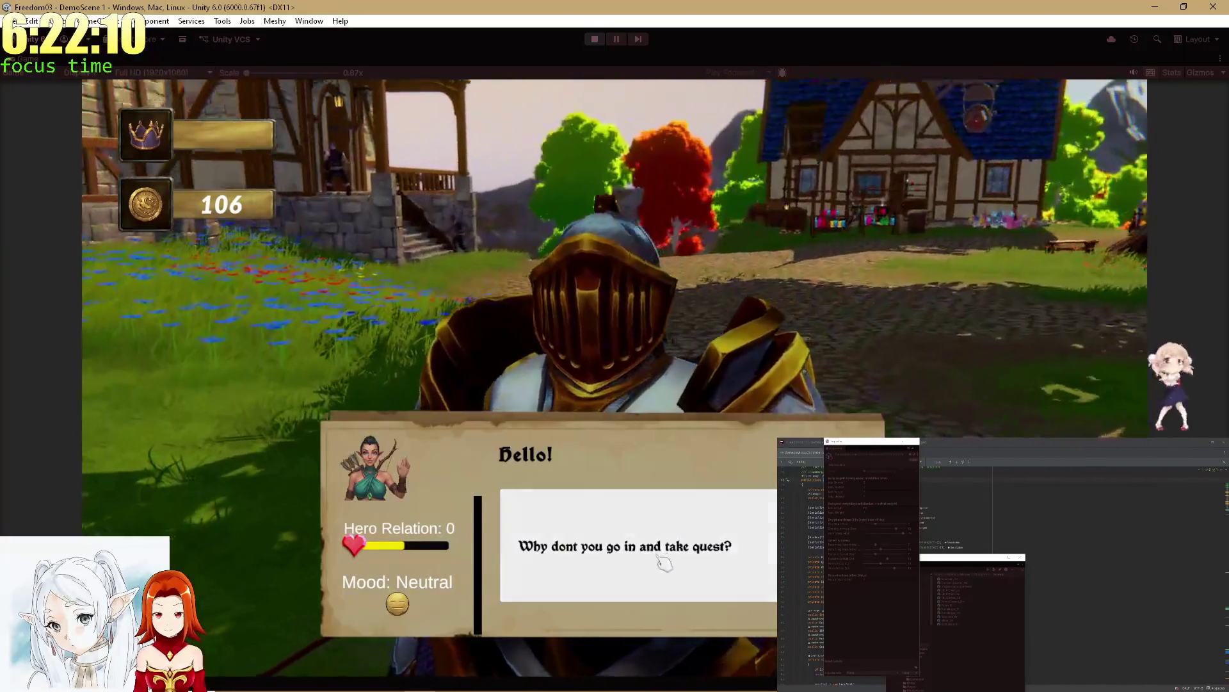
{"action": "left_click", "coordinate": [614, 379]}
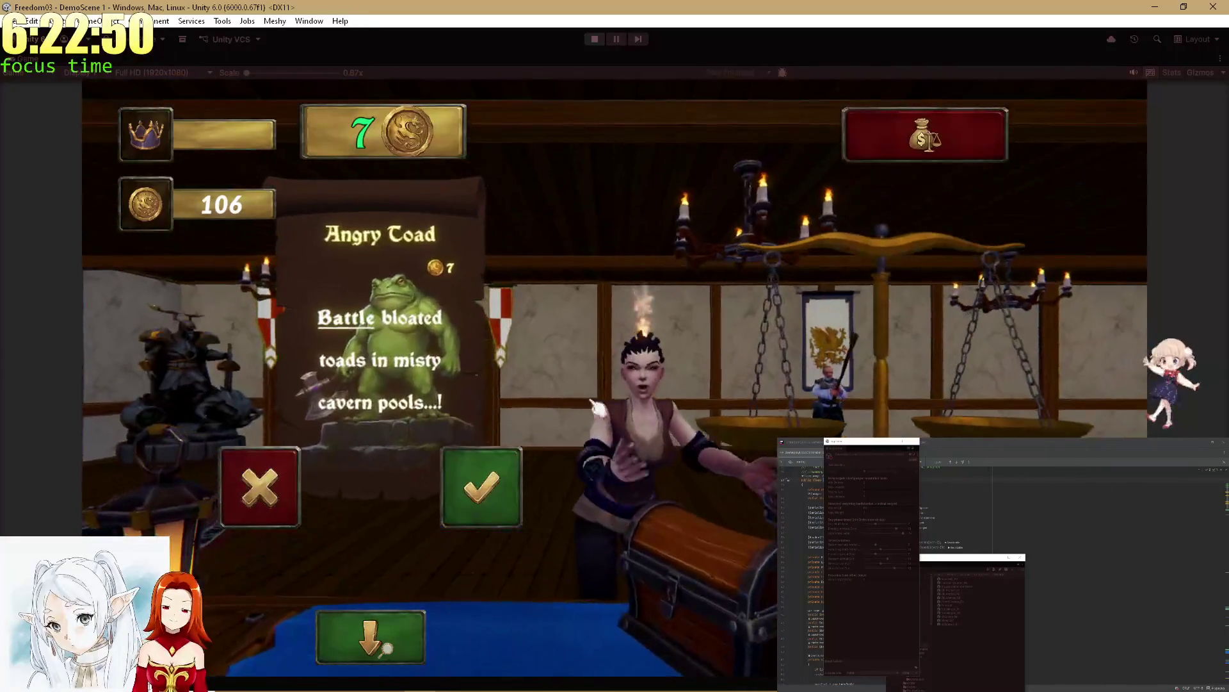
Step: Accept the 7-coin Angry Toad quest, mark its requirement slots, and post it
{"action": "left_click", "coordinate": [488, 499]}
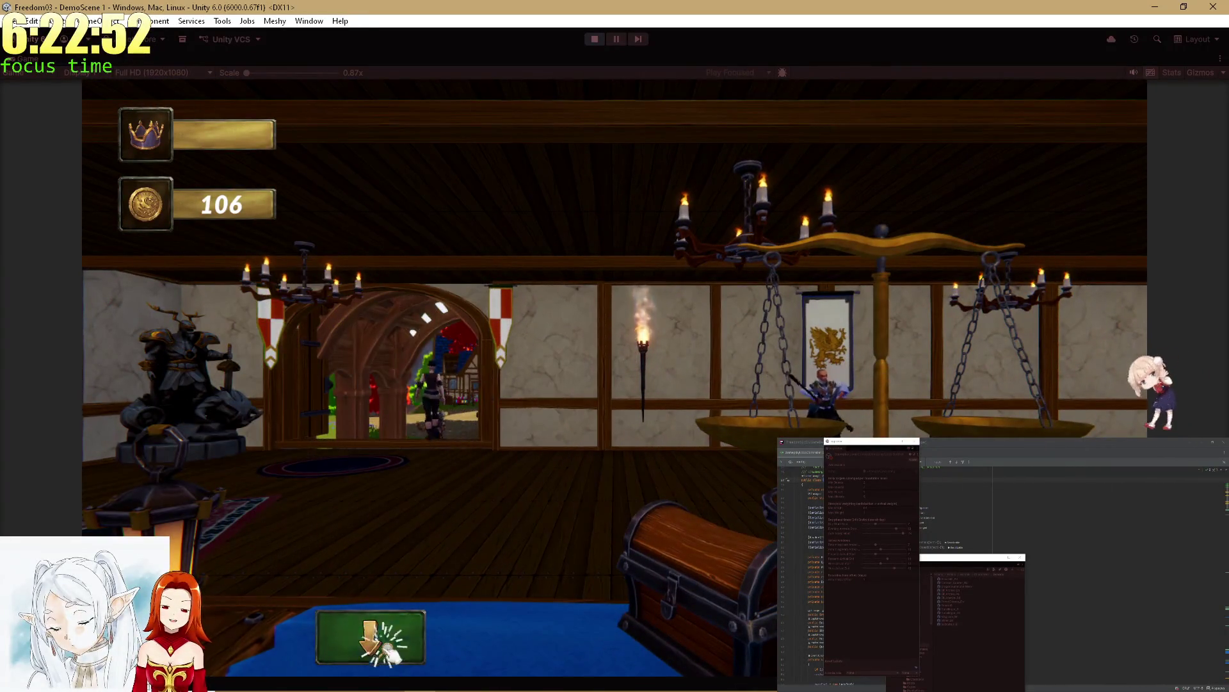
{"action": "left_click", "coordinate": [391, 641]}
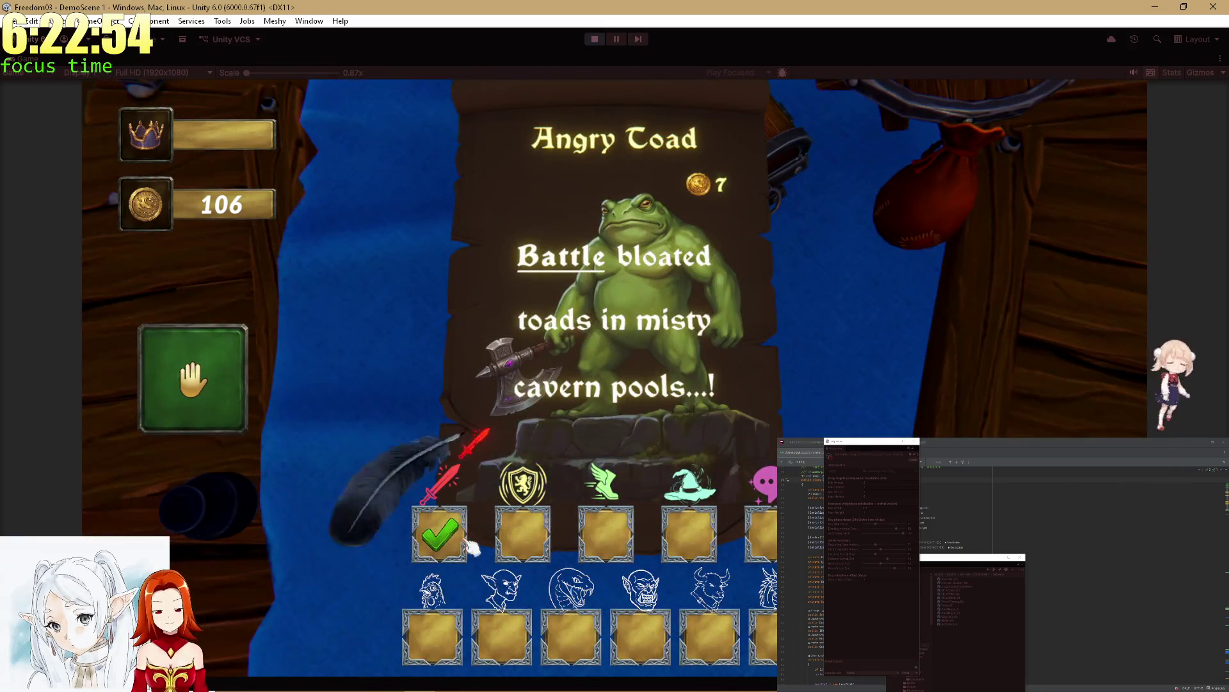
{"action": "left_click", "coordinate": [571, 638]}
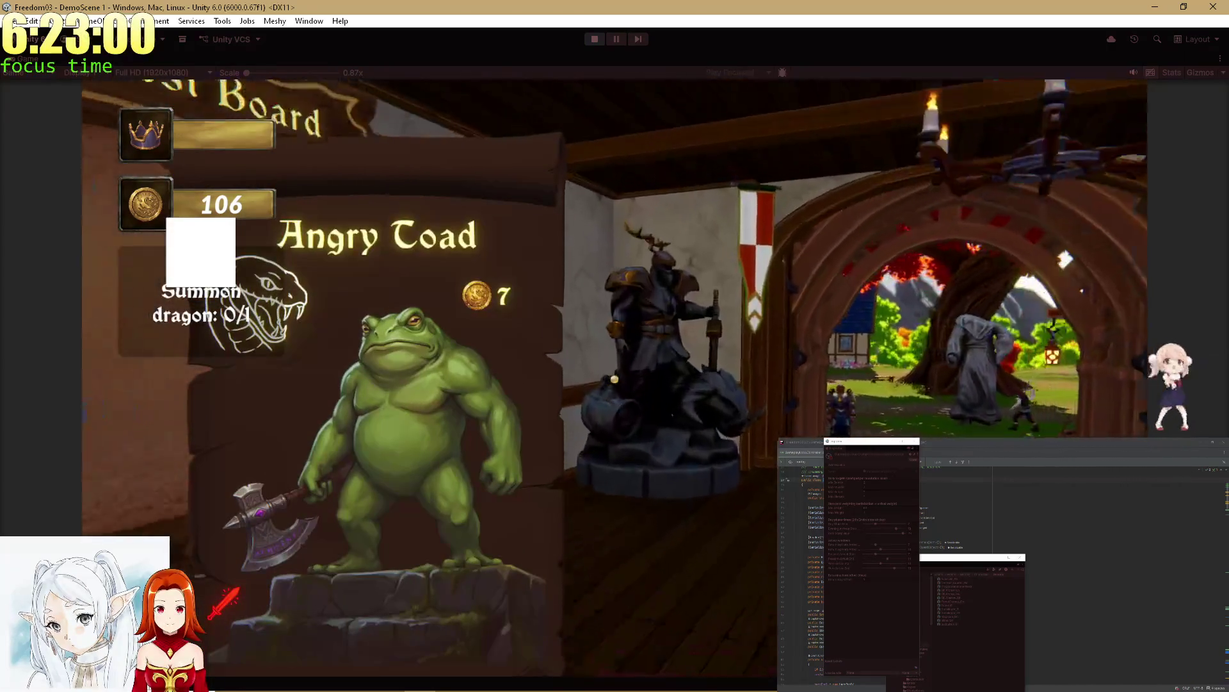
{"action": "left_click", "coordinate": [614, 379]}
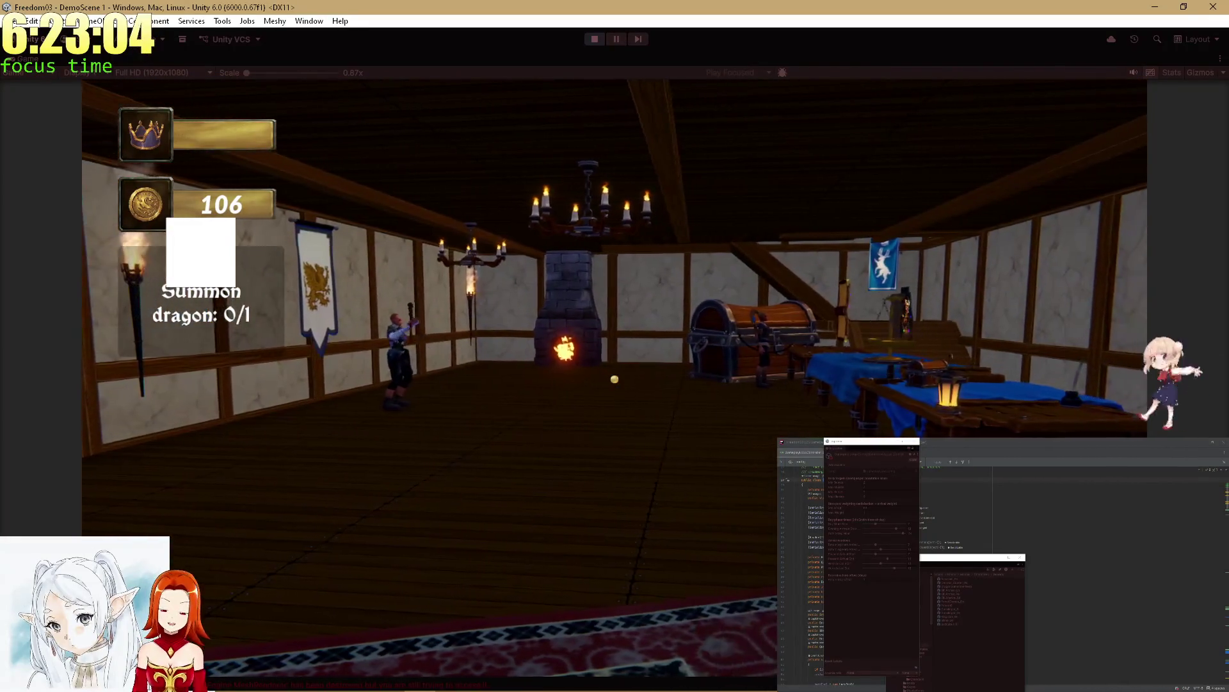
{"action": "left_click", "coordinate": [614, 378]}
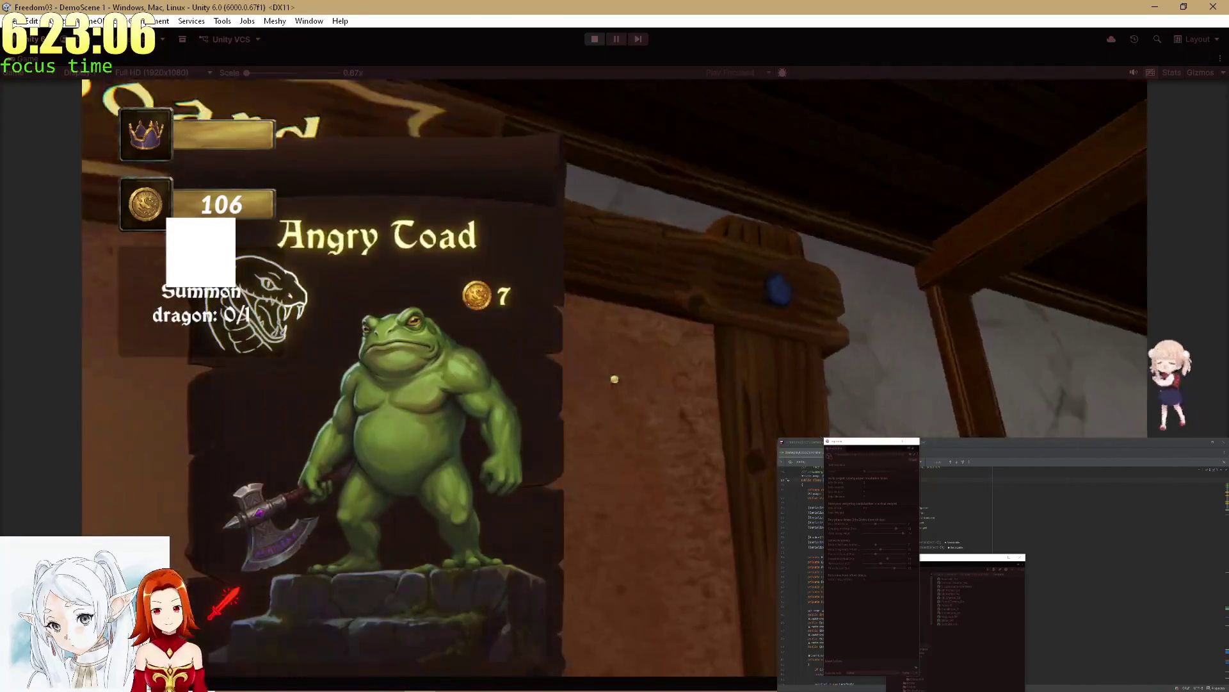
{"action": "left_click", "coordinate": [614, 378]}
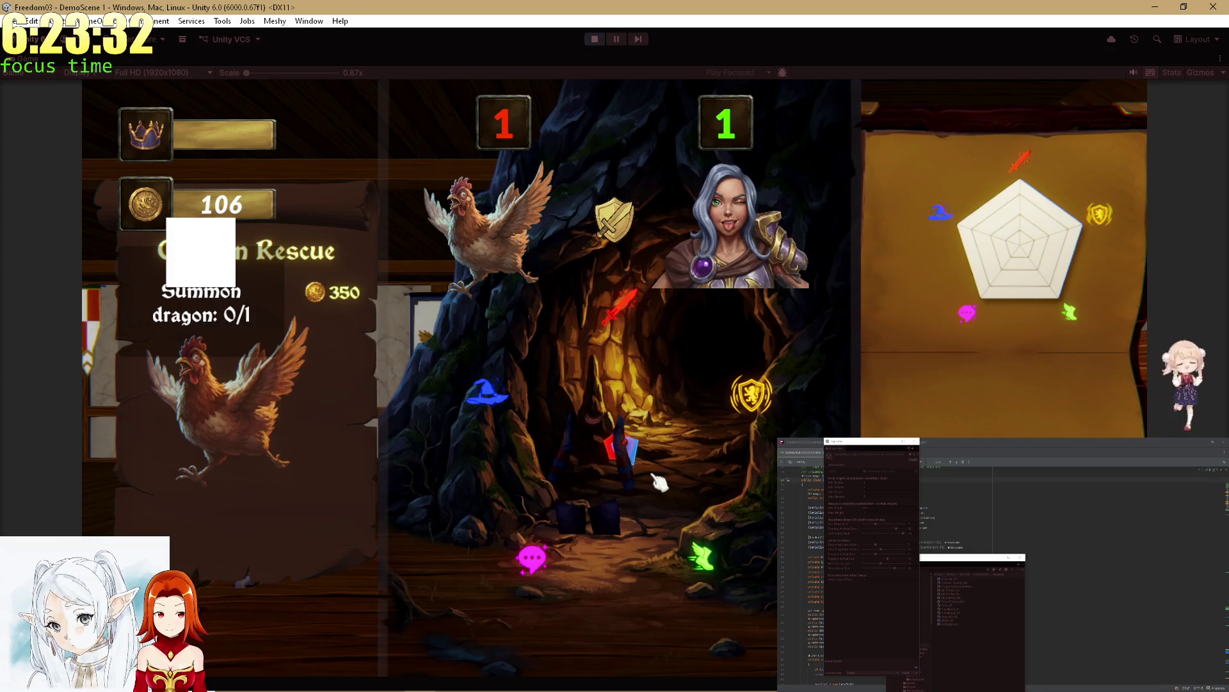
Step: Resolve the chicken rescue cave and statue results, then pay out the quest reward
{"action": "left_click", "coordinate": [631, 626]}
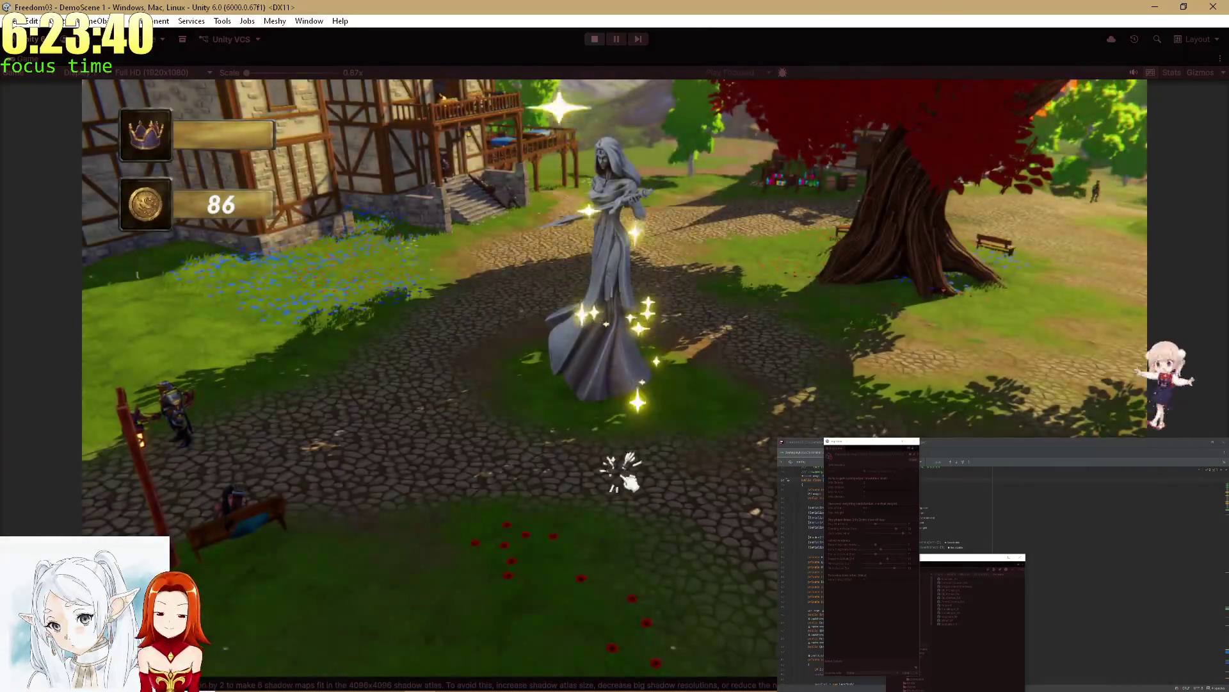
{"action": "left_click", "coordinate": [617, 631]}
{"action": "left_click", "coordinate": [605, 627]}
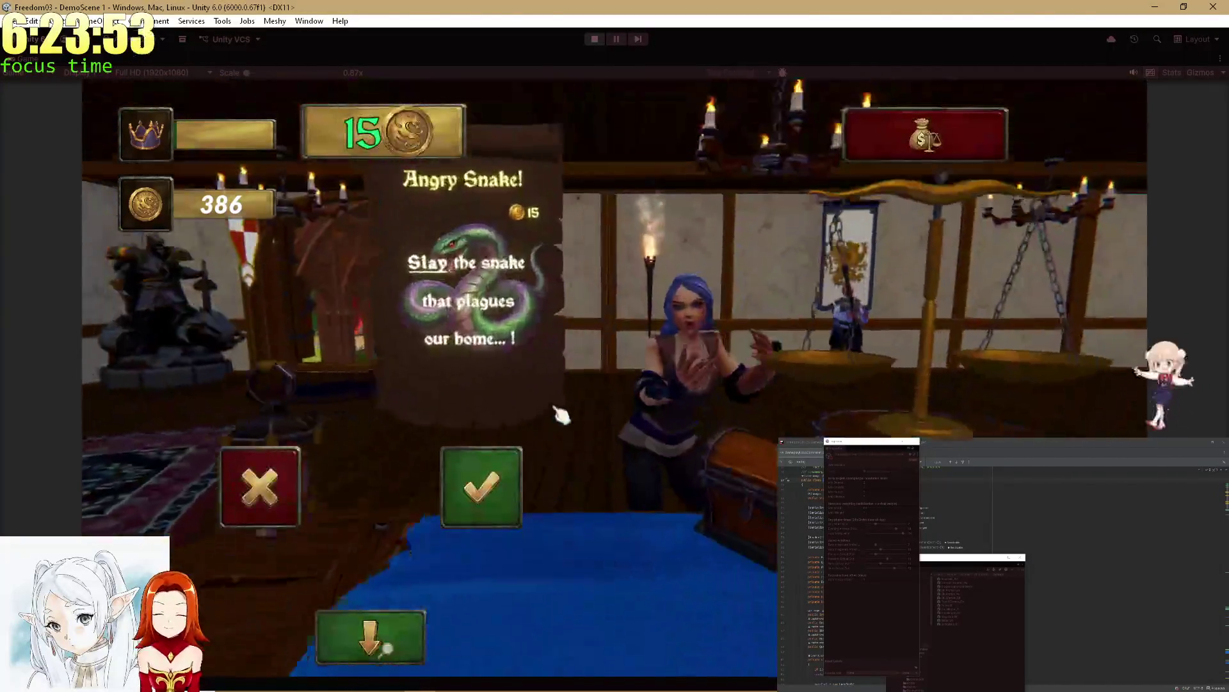
Step: Accept the 15-coin Angry Snake quest, assign a hero, mark the sword slot, and post it
{"action": "left_click", "coordinate": [509, 480]}
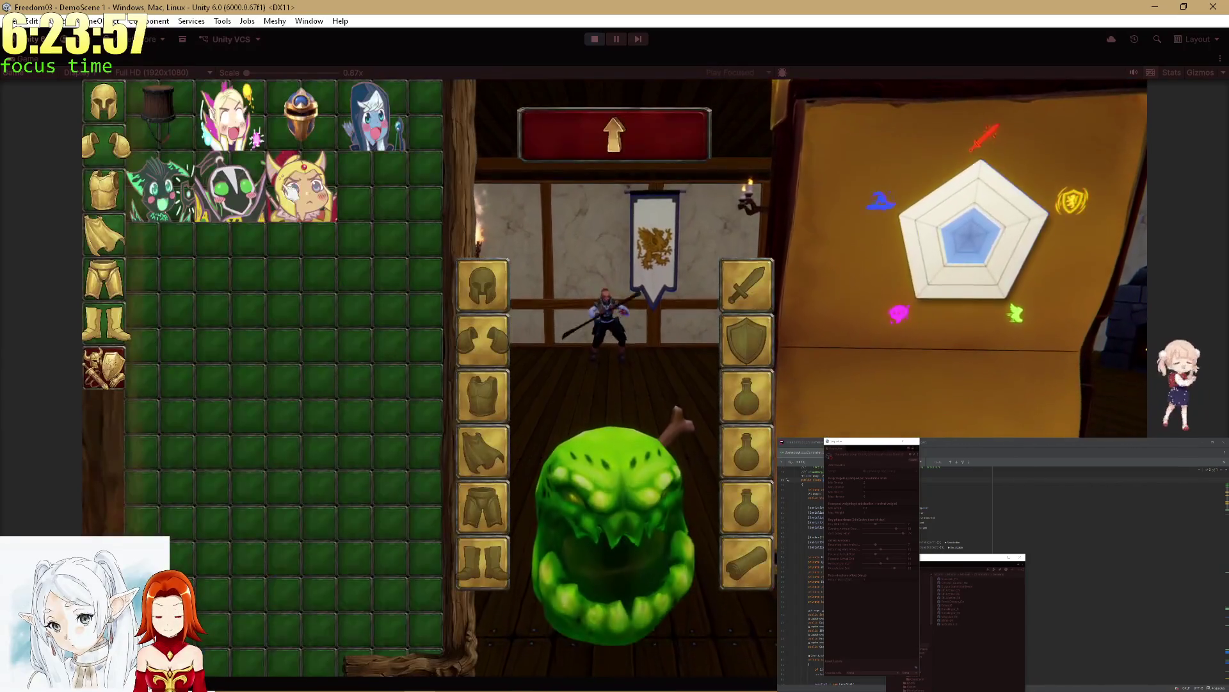
{"action": "left_click", "coordinate": [288, 192]}
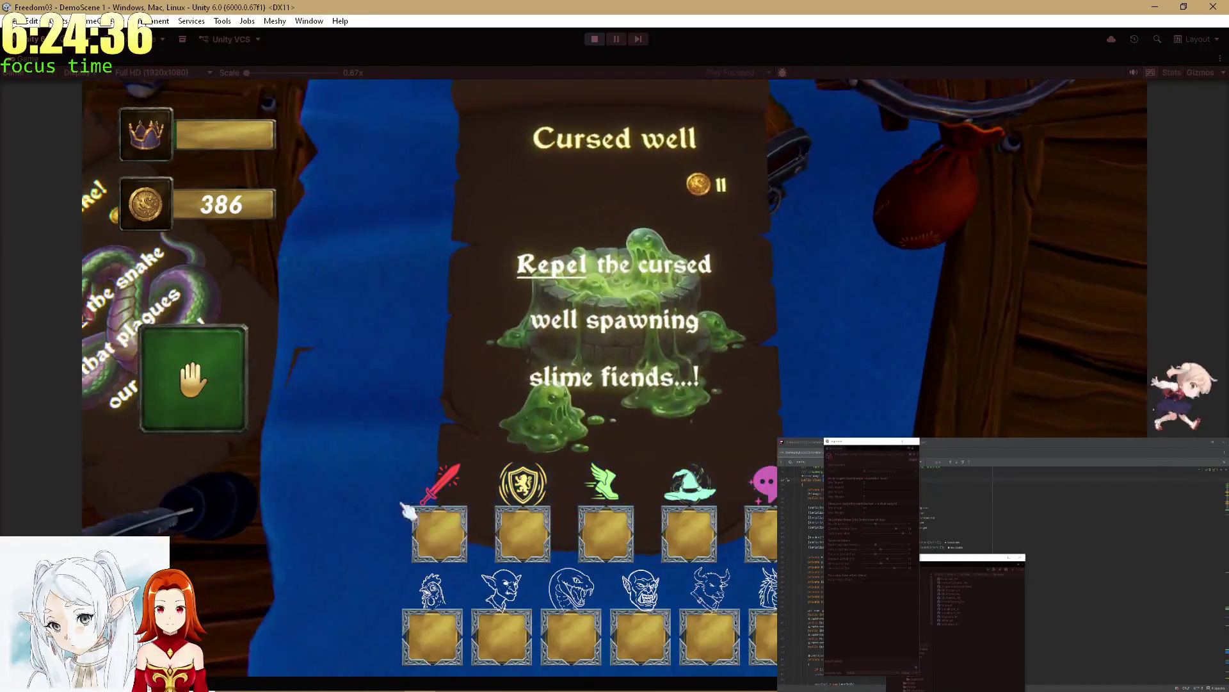
{"action": "left_click", "coordinate": [439, 532]}
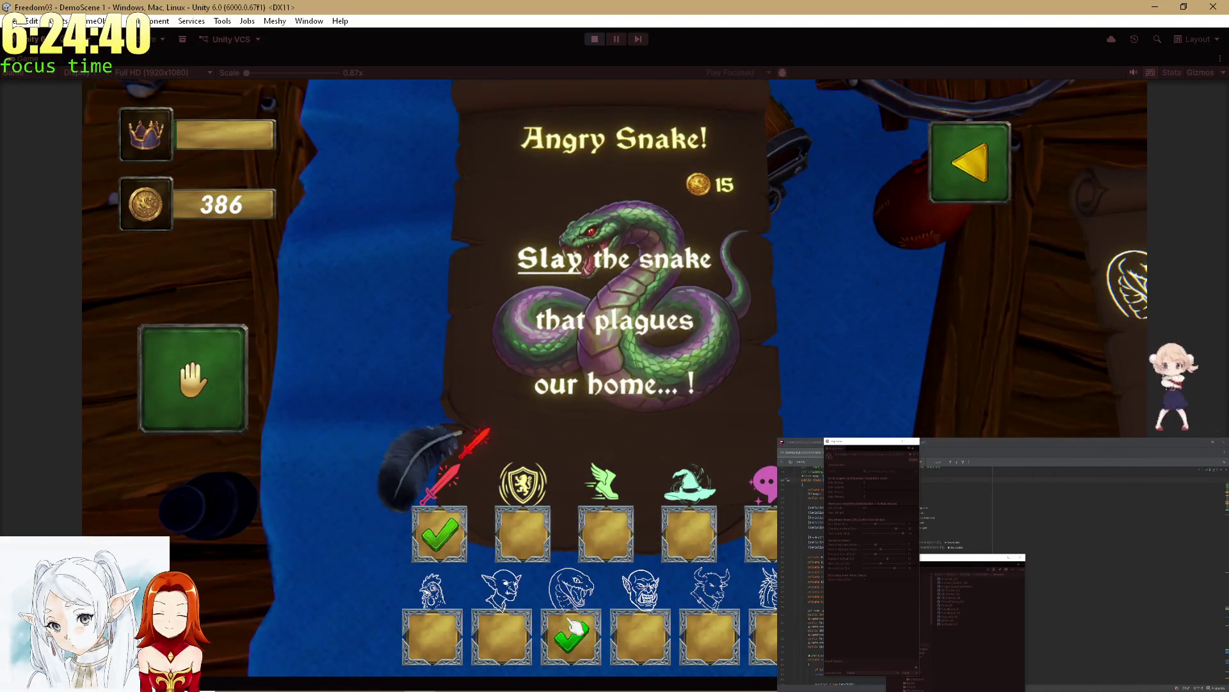
{"action": "left_click", "coordinate": [211, 430]}
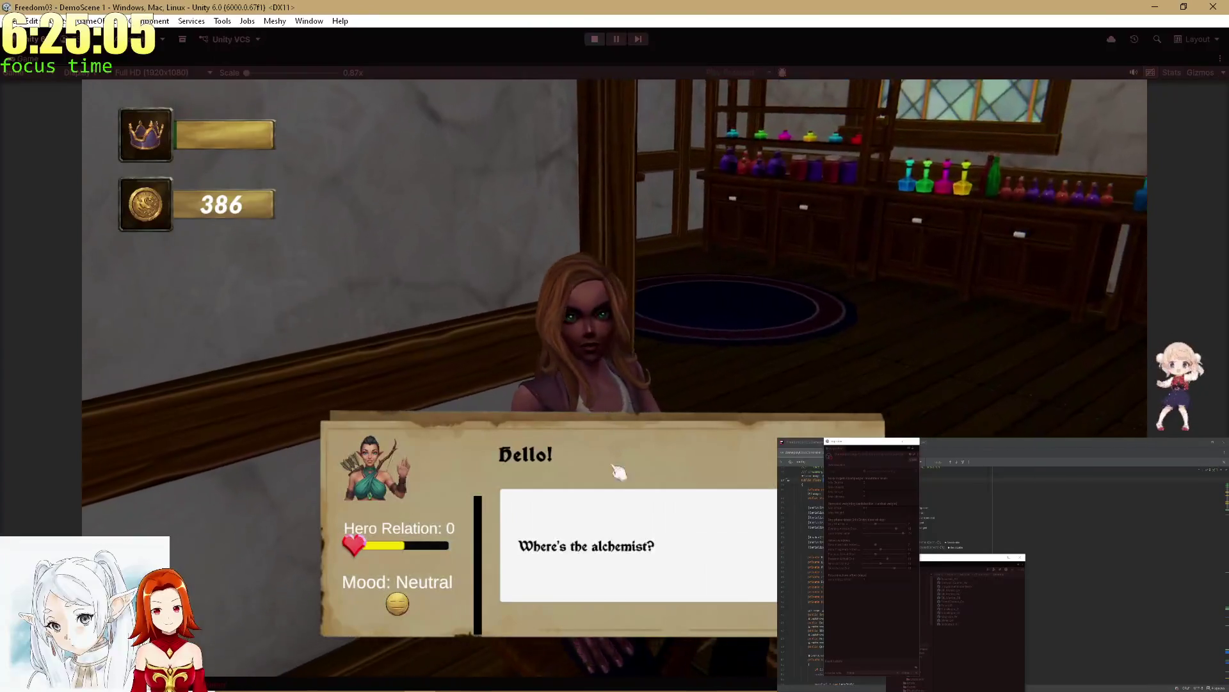
Step: Ask the villager 'Where's the alchemist?' and walk back to the hooded hero
{"action": "left_click", "coordinate": [616, 532]}
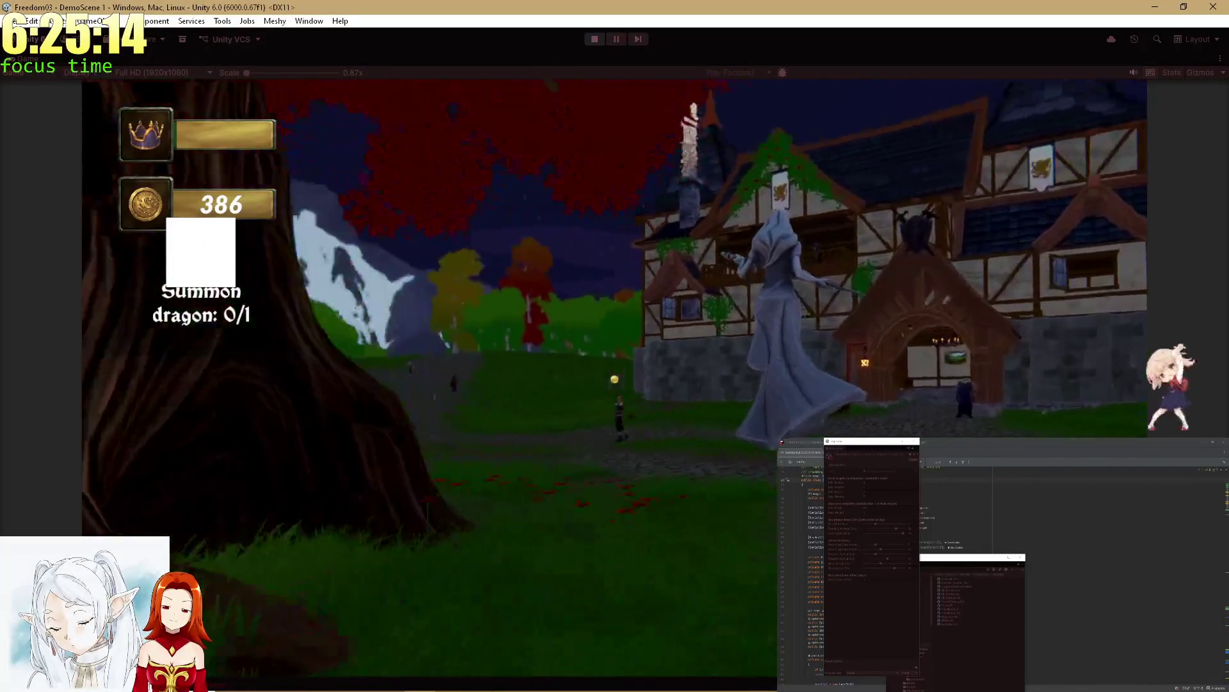
{"action": "key", "text": "a"}
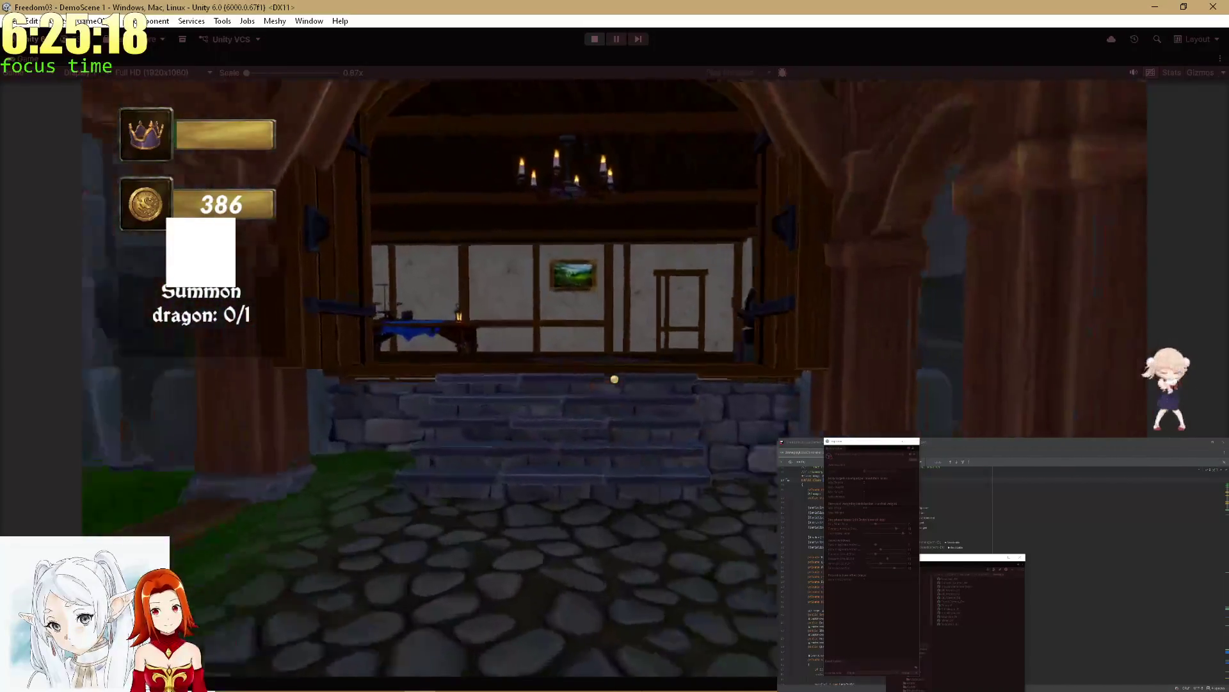
{"action": "key", "text": "d"}
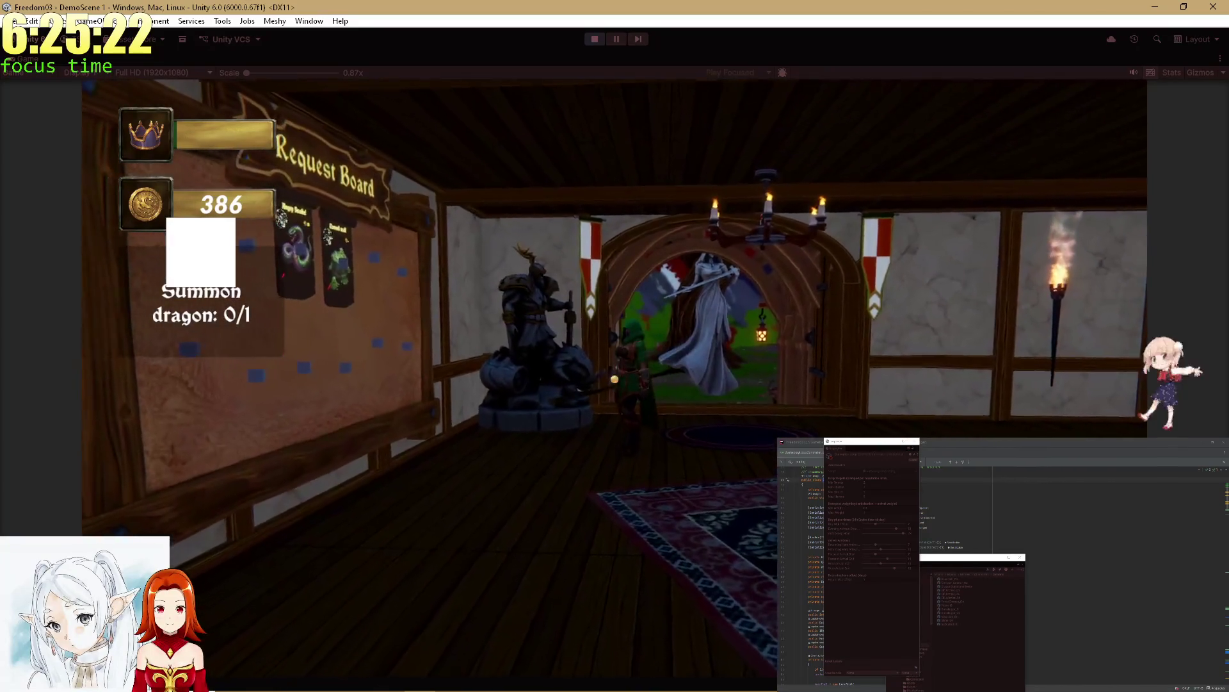
Step: Ask the hooded hero HowYouFeel, raising Hero Relation to 5, and end the conversation
{"action": "key", "text": "e"}
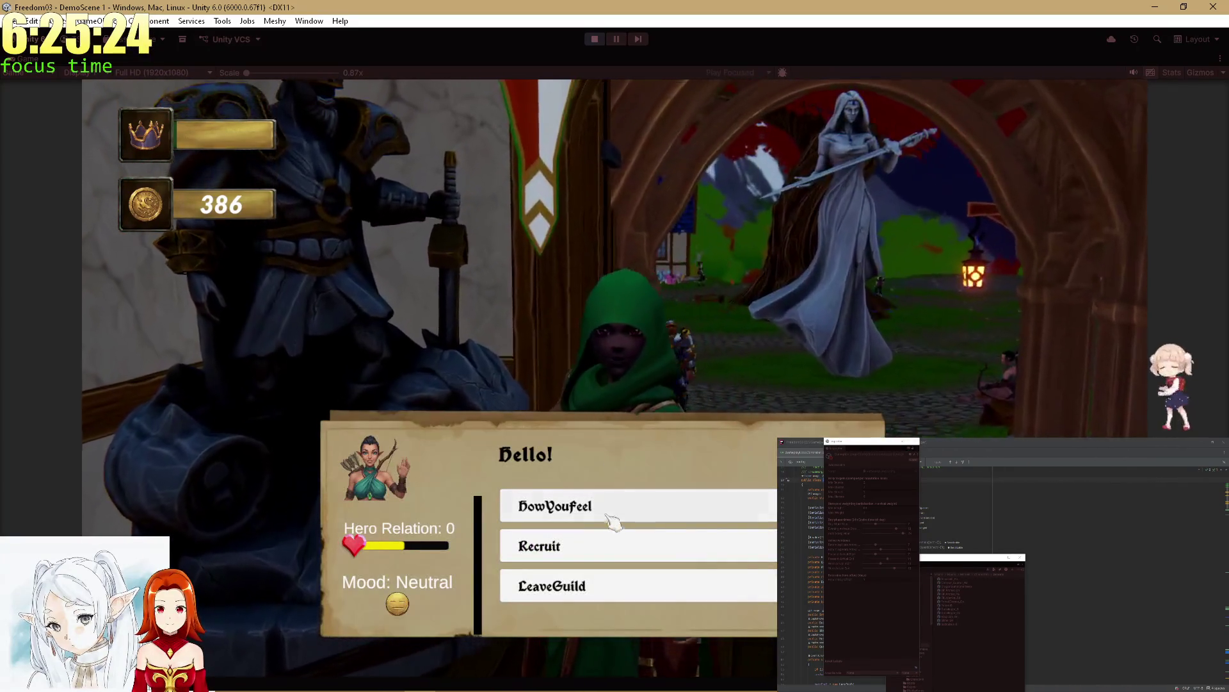
{"action": "left_click", "coordinate": [612, 517]}
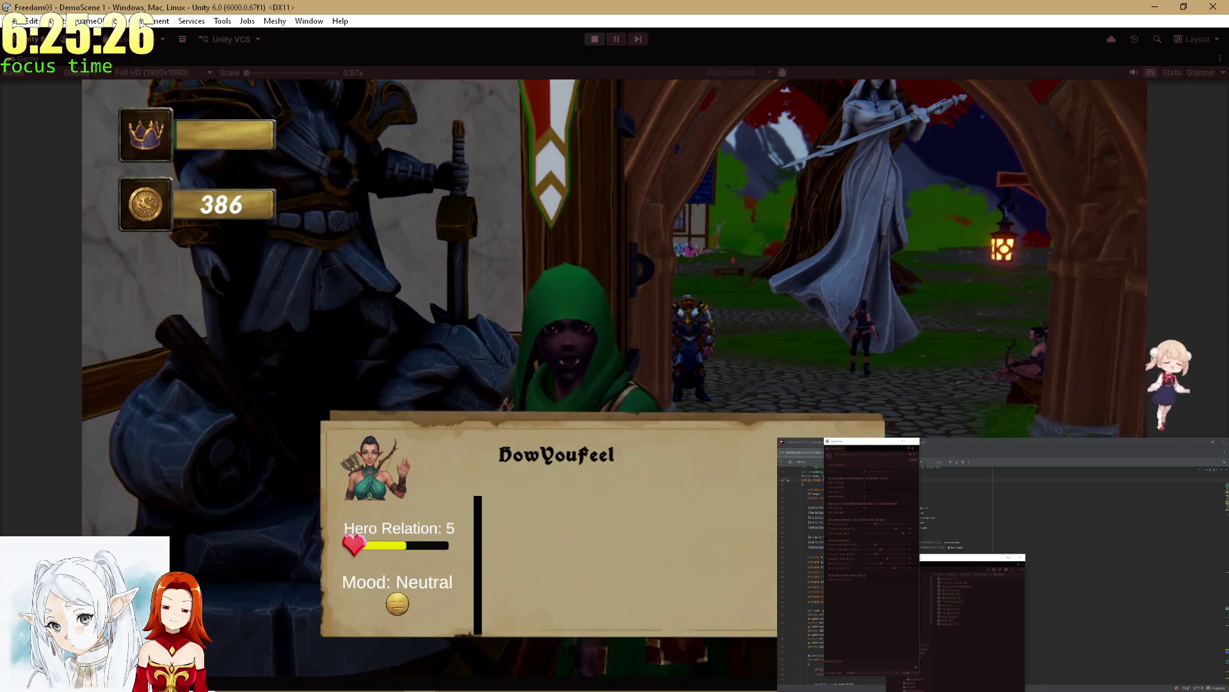
{"action": "left_click", "coordinate": [613, 527]}
Step: Review the Angry Snake and Cursed well quest boards in the hall
{"action": "key", "text": "d"}
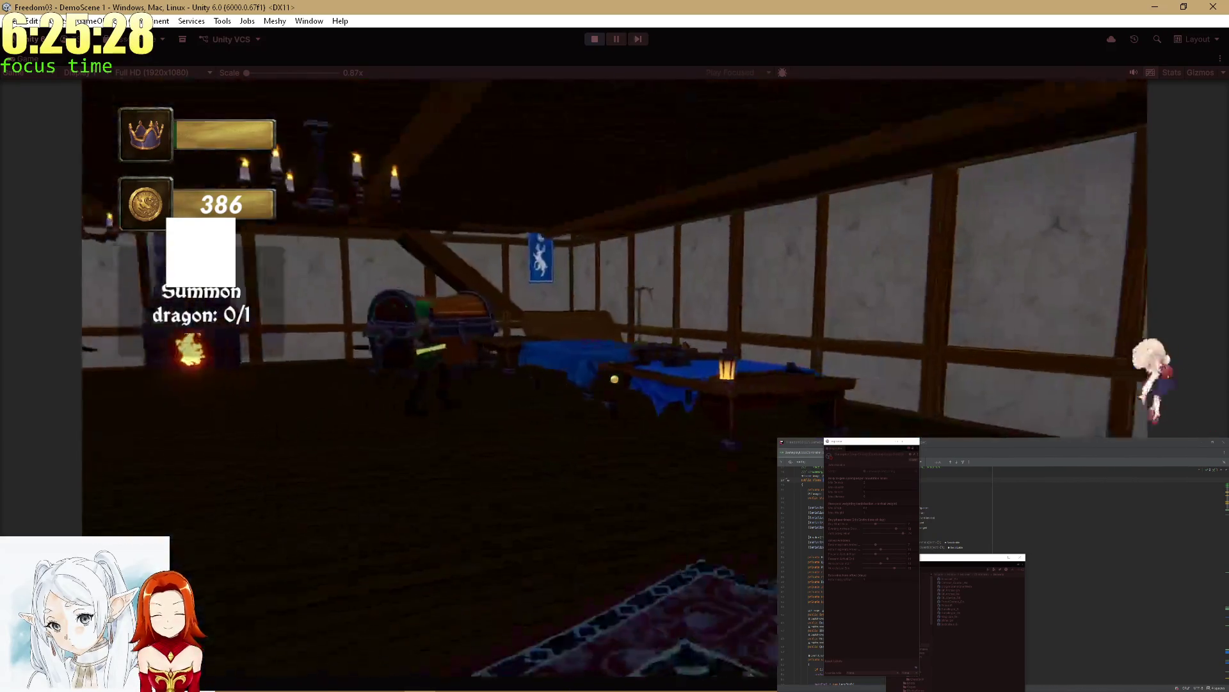
{"action": "key", "text": "e"}
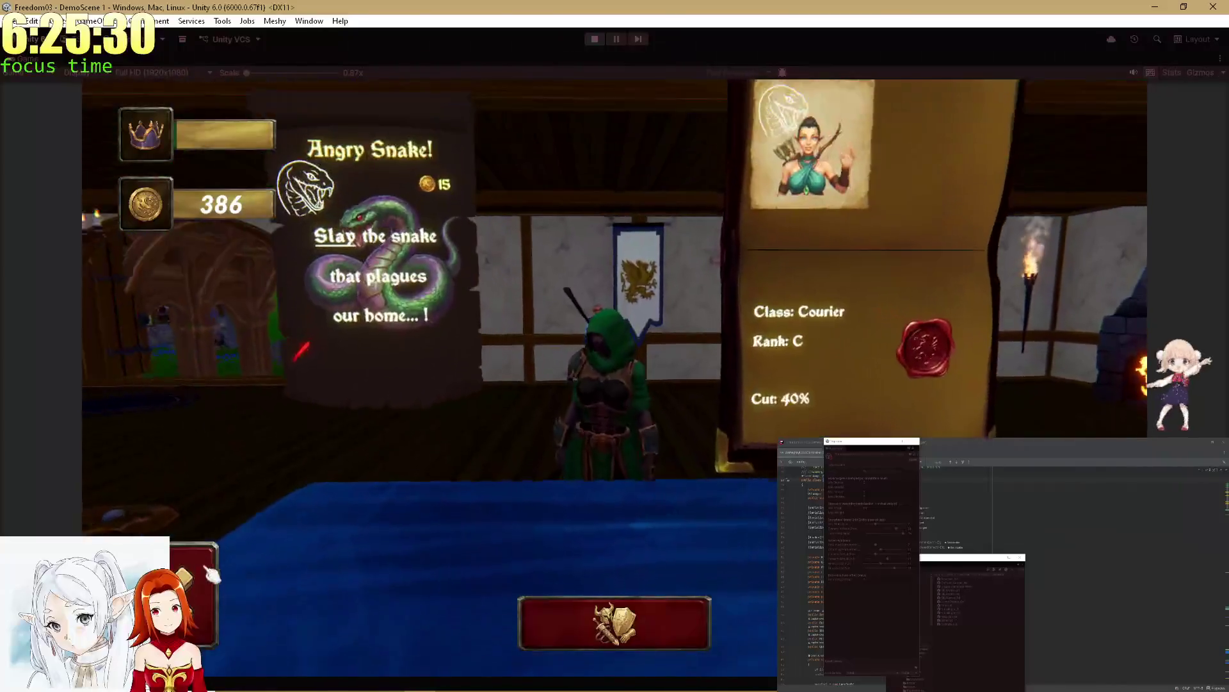
{"action": "key", "text": "Escape"}
{"action": "key", "text": "a"}
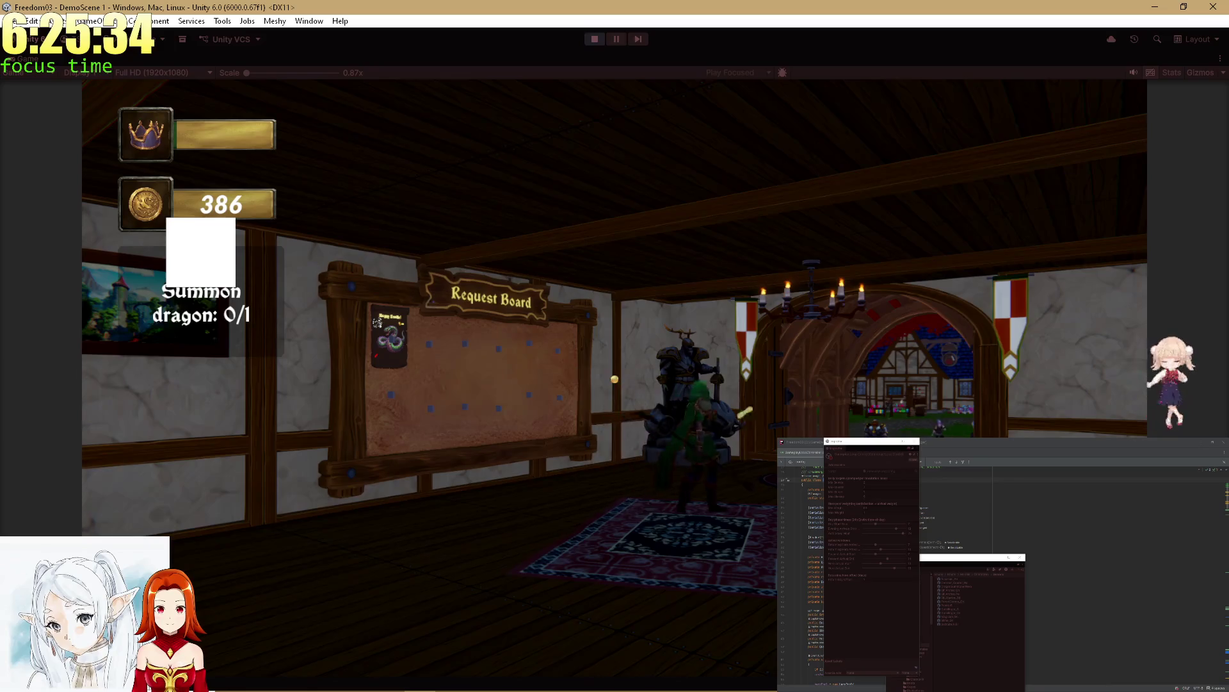
{"action": "key", "text": "d"}
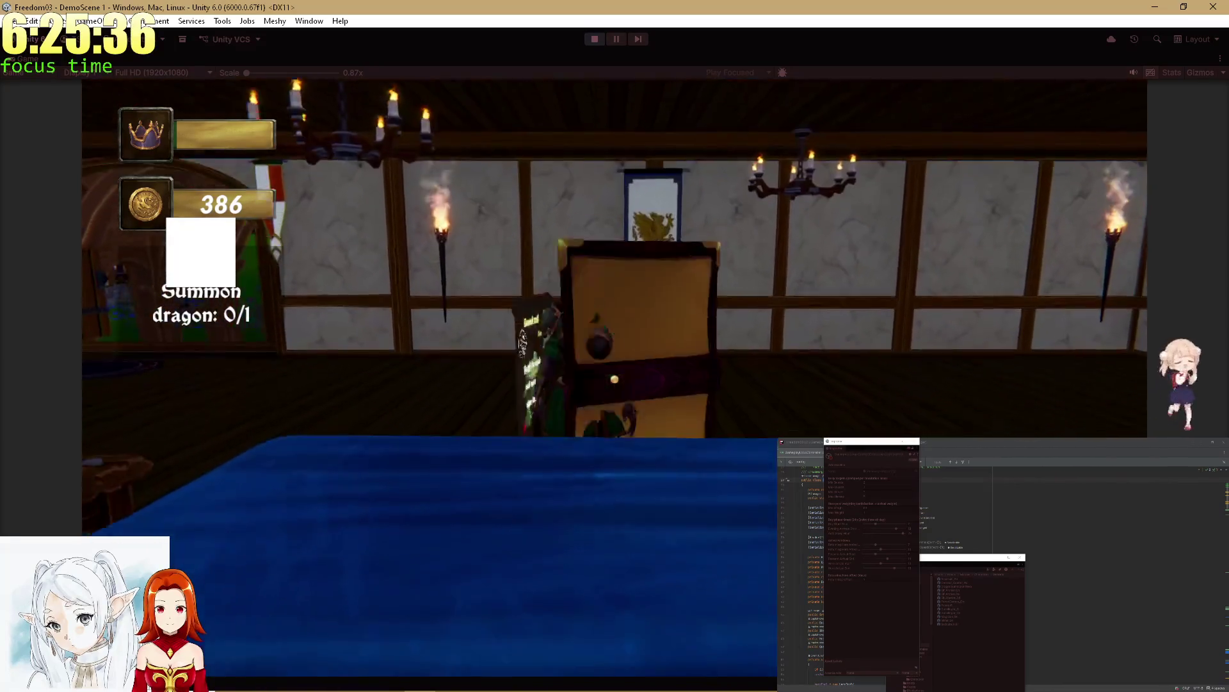
{"action": "key", "text": "e"}
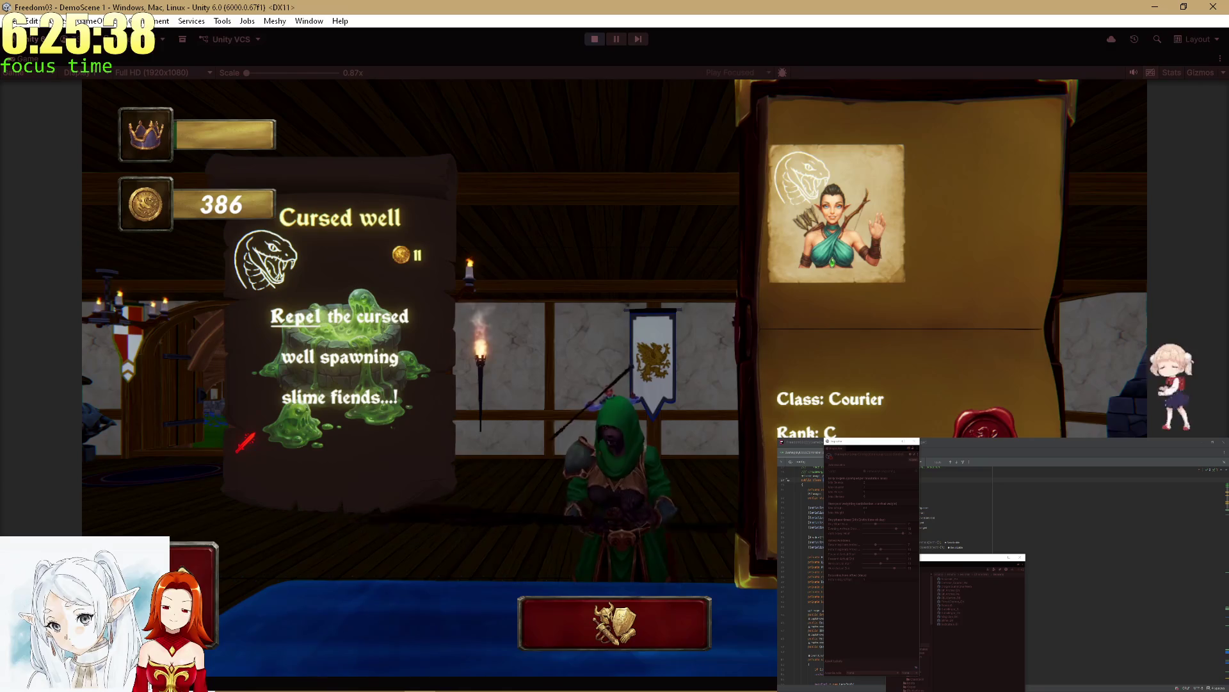
{"action": "key", "text": "a"}
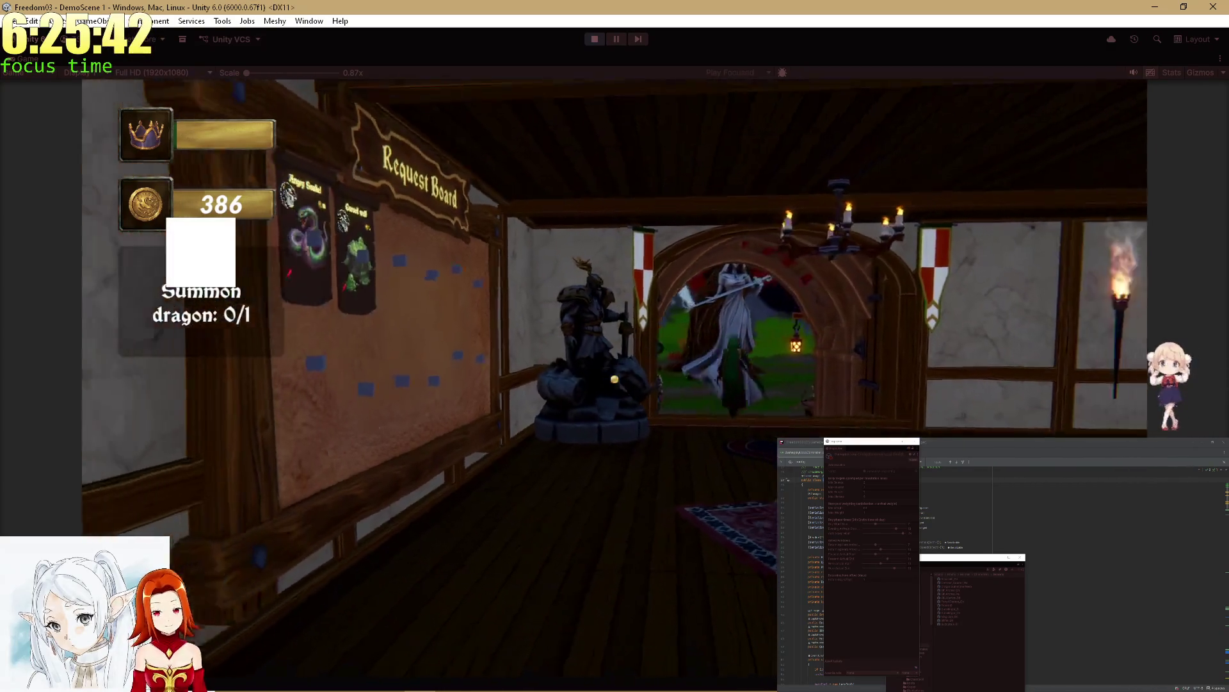
Step: Walk through the arch out into the autumn village plaza
{"action": "key", "text": "d"}
{"action": "key", "text": "w"}
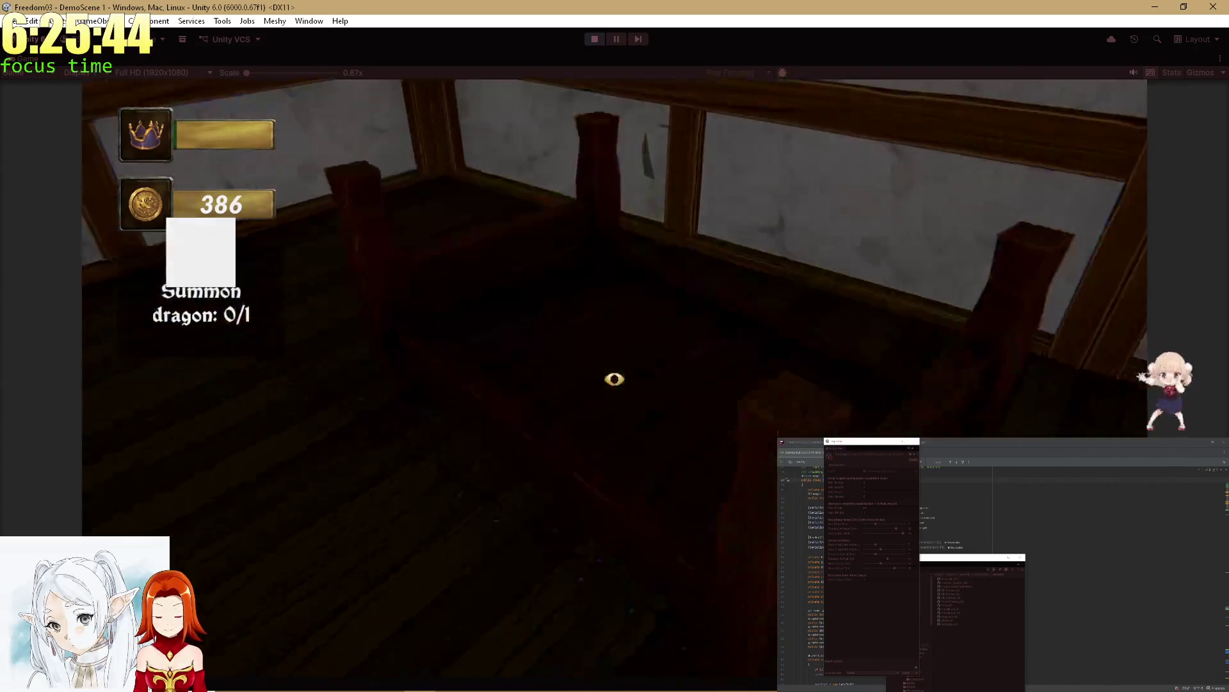
{"action": "key", "text": "a"}
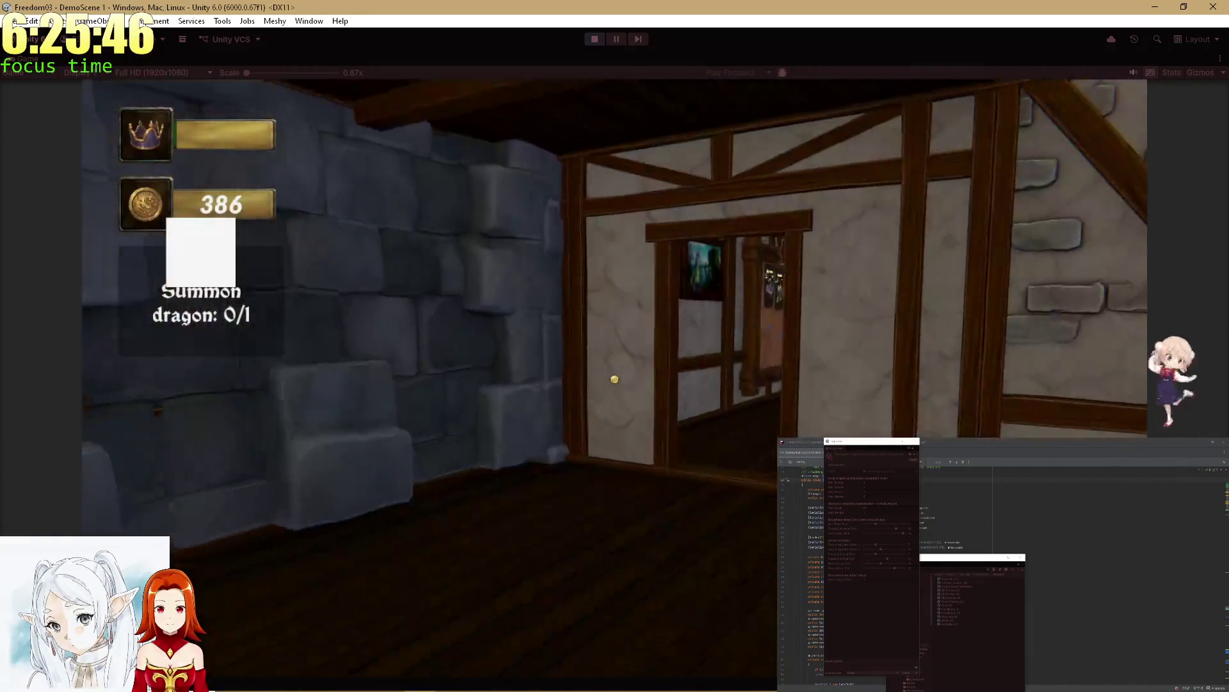
{"action": "key", "text": "w"}
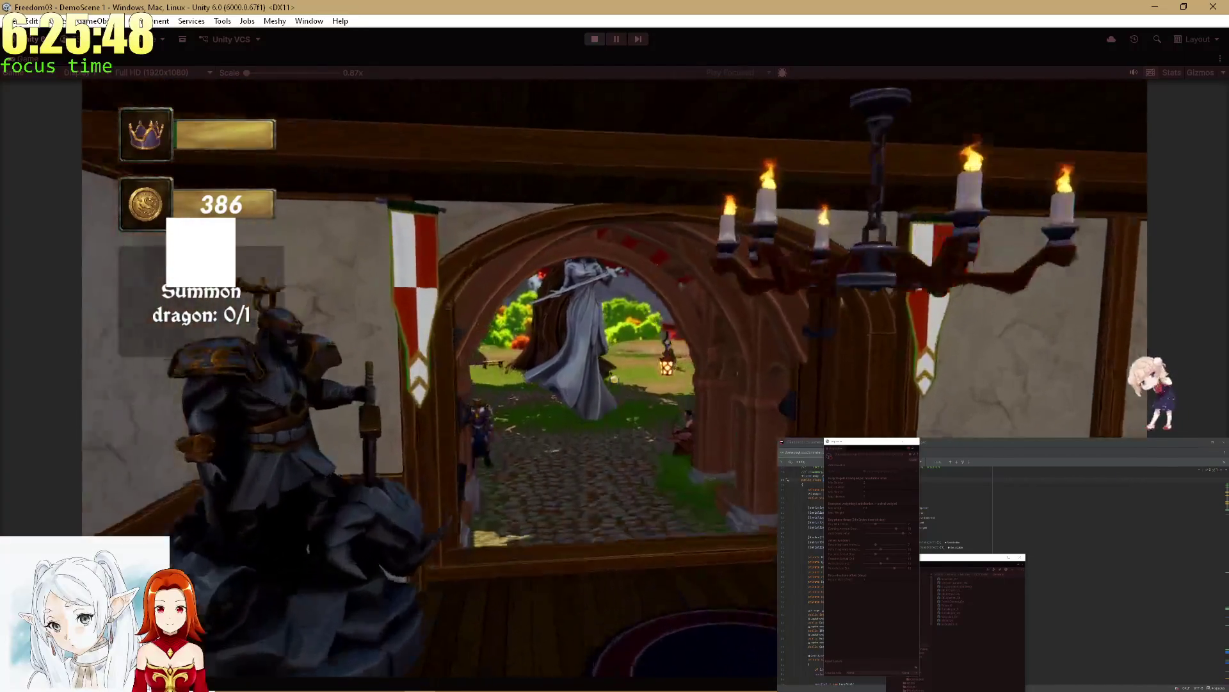
{"action": "key", "text": "w"}
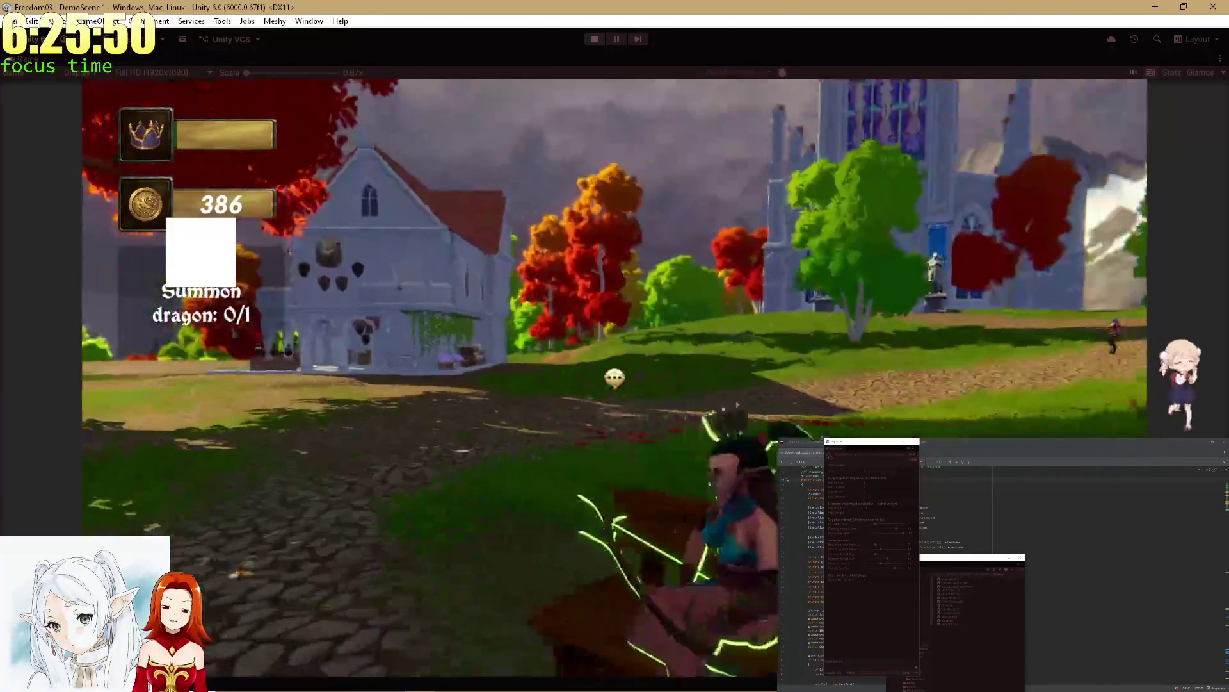
{"action": "key", "text": "d"}
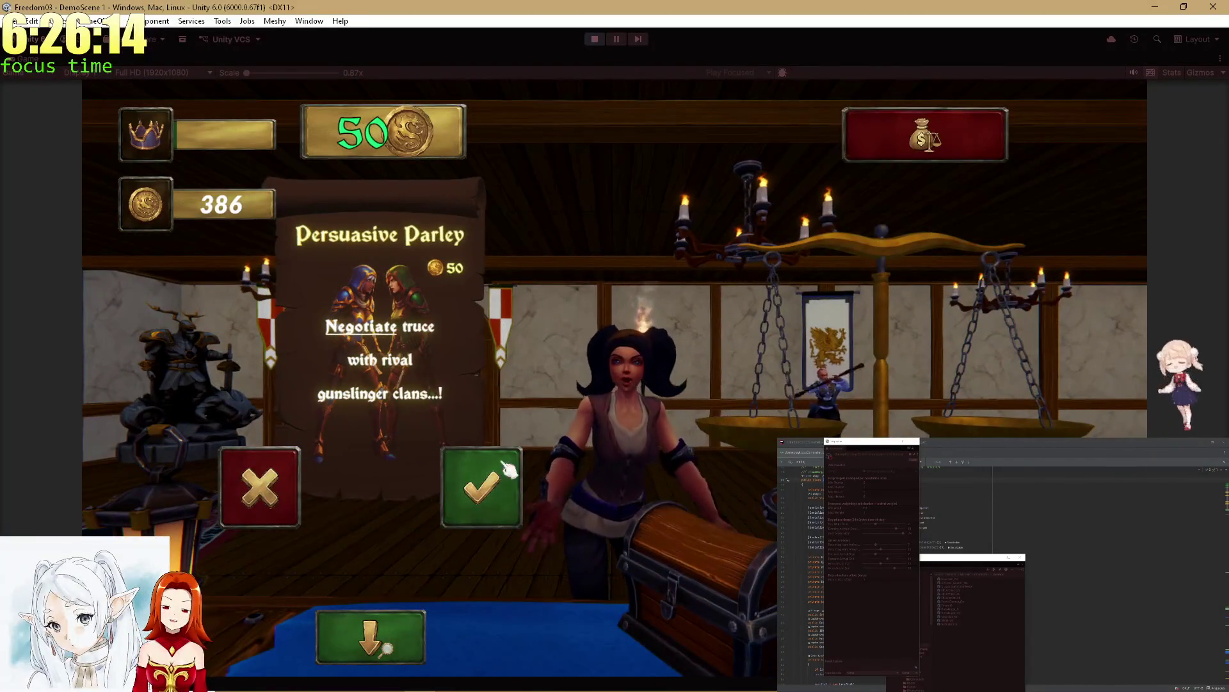
Step: Accept the Persuasive Parley quest, marking the speech action and orc enemy slot as required
{"action": "left_click", "coordinate": [490, 478]}
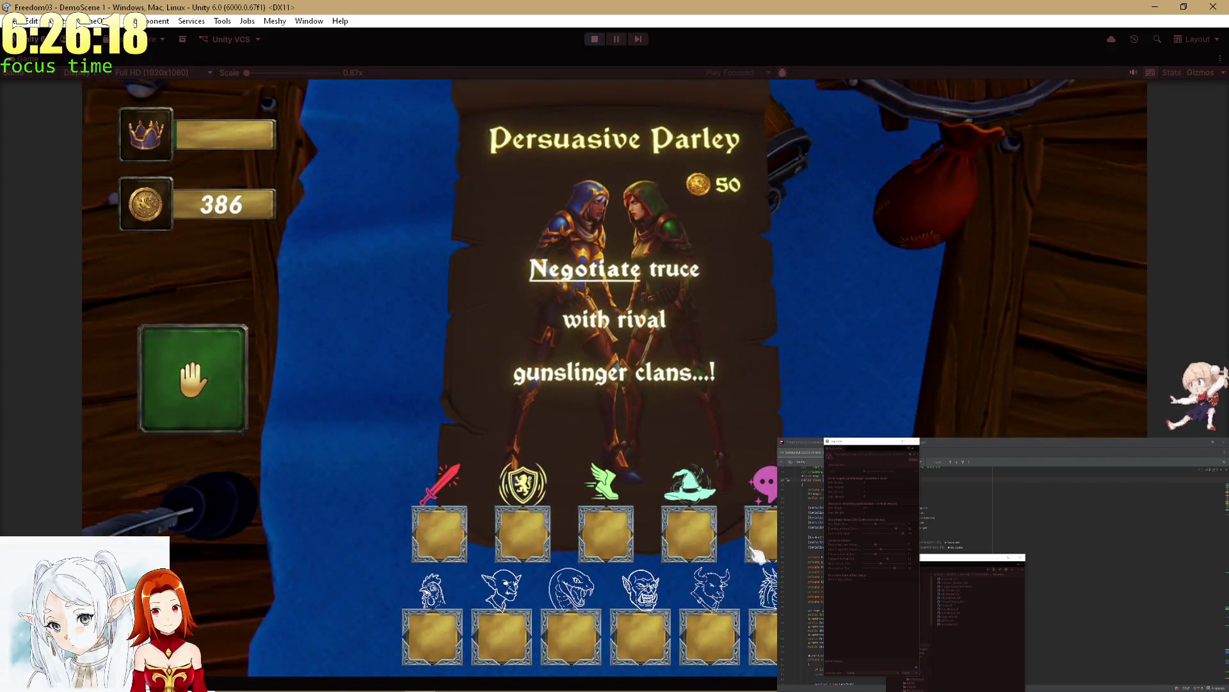
{"action": "left_click", "coordinate": [756, 552]}
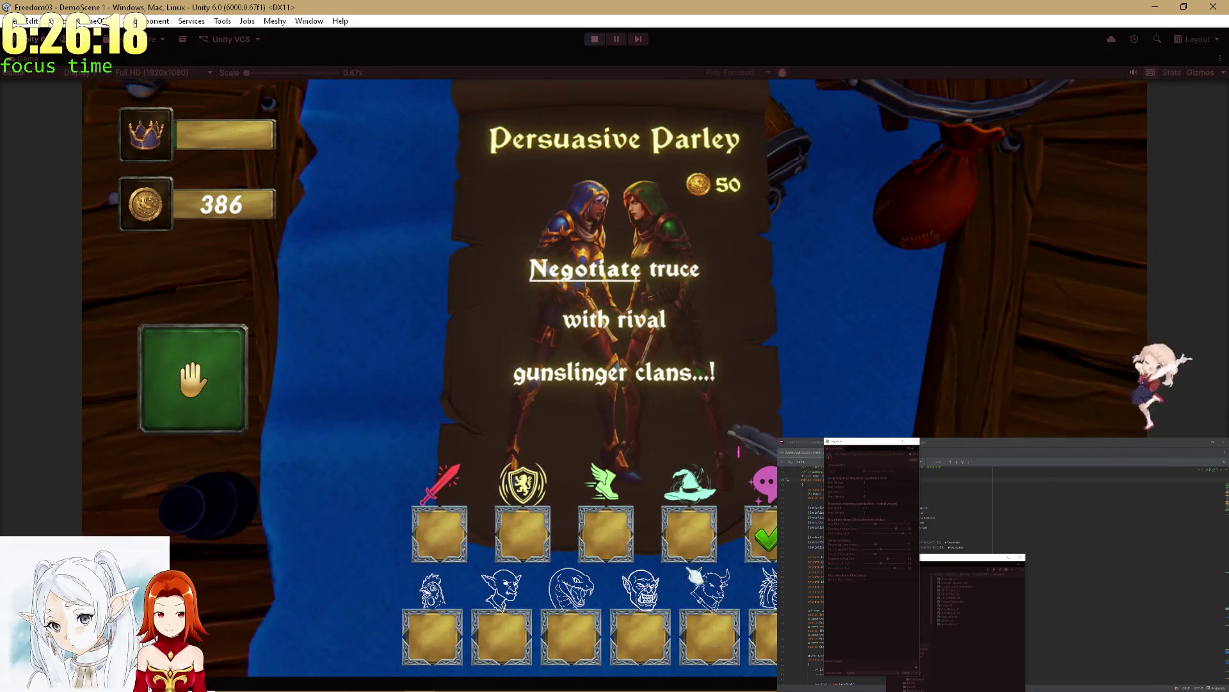
{"action": "left_click", "coordinate": [653, 646]}
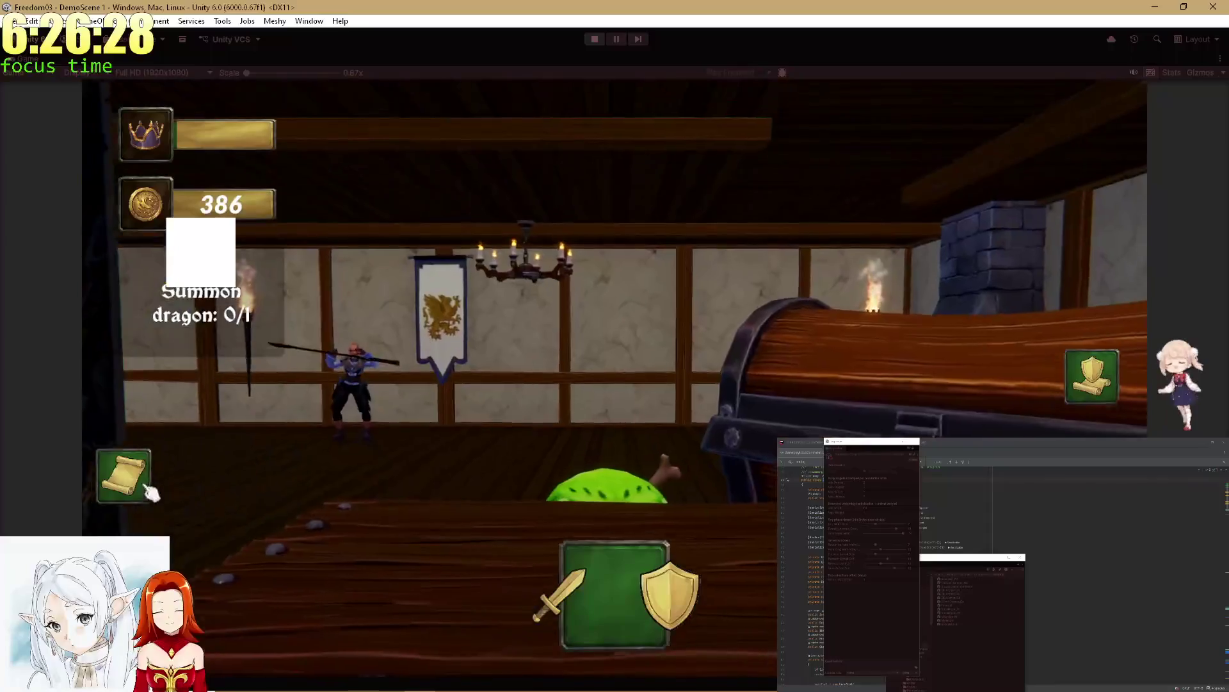
Step: Resolve the Toad hero's battle, collect the coins, and raise the bet from 50 to 100
{"action": "left_click", "coordinate": [144, 490]}
{"action": "left_click", "coordinate": [299, 496]}
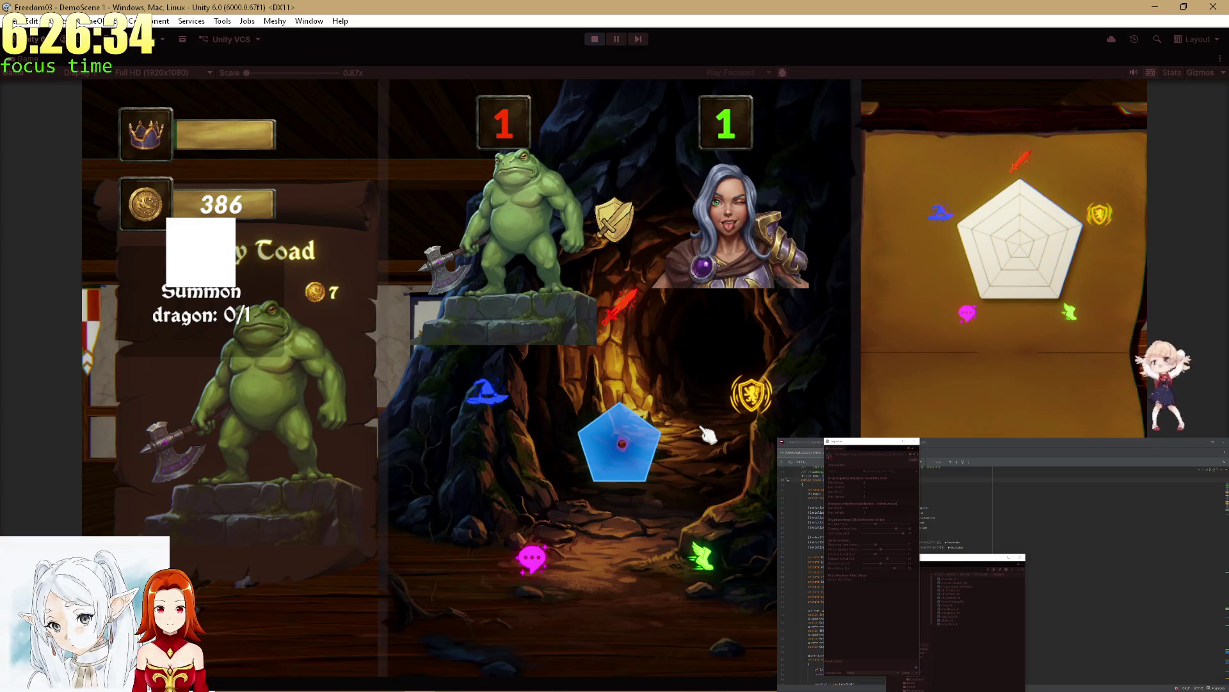
{"action": "left_click", "coordinate": [605, 631]}
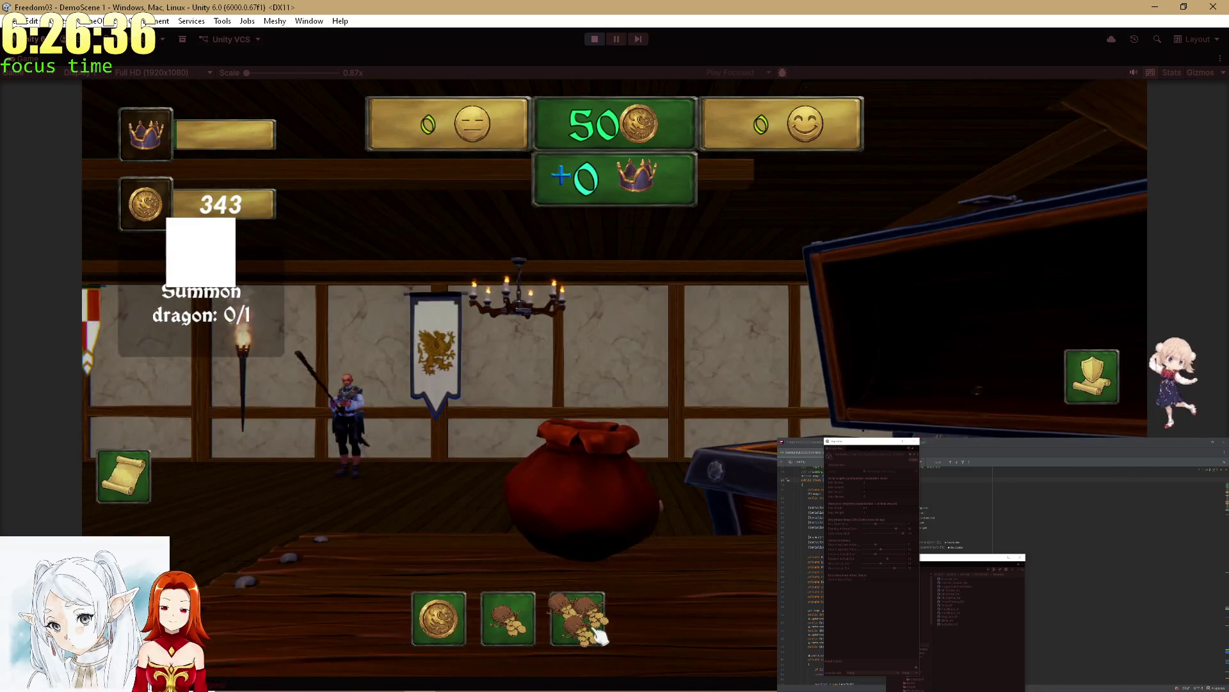
{"action": "left_click", "coordinate": [593, 629]}
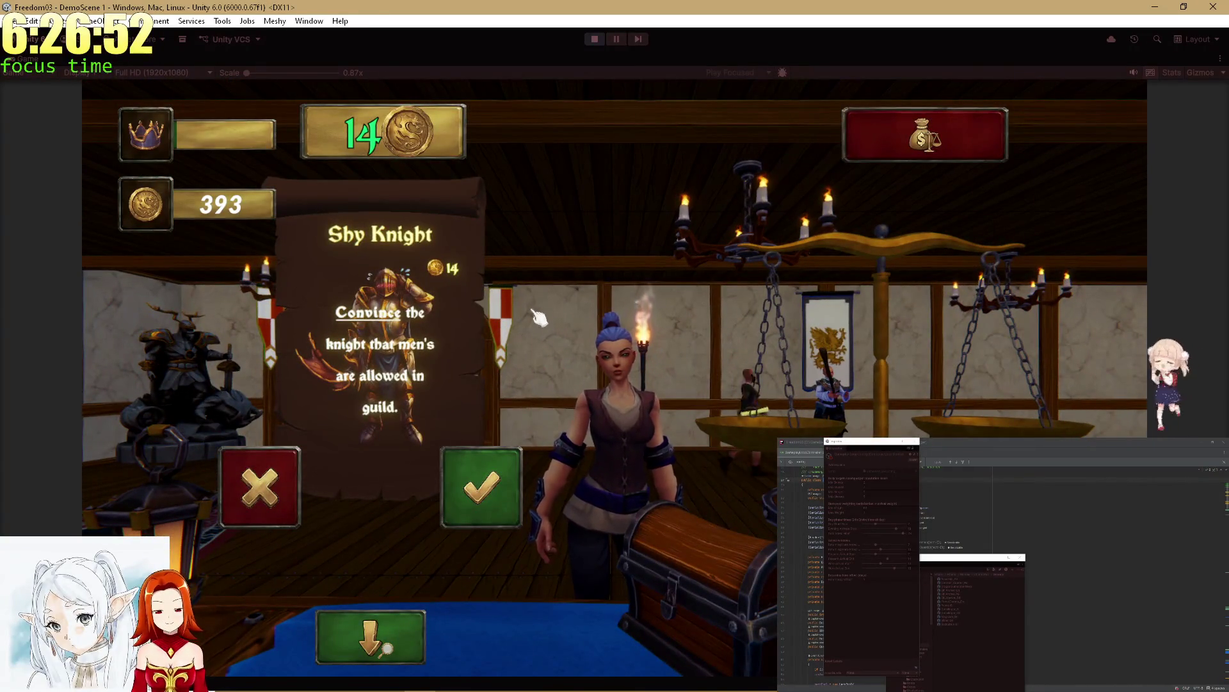
Step: Accept the Shy Knight quest with the goblin required and post it beside the Request Board
{"action": "left_click", "coordinate": [490, 503]}
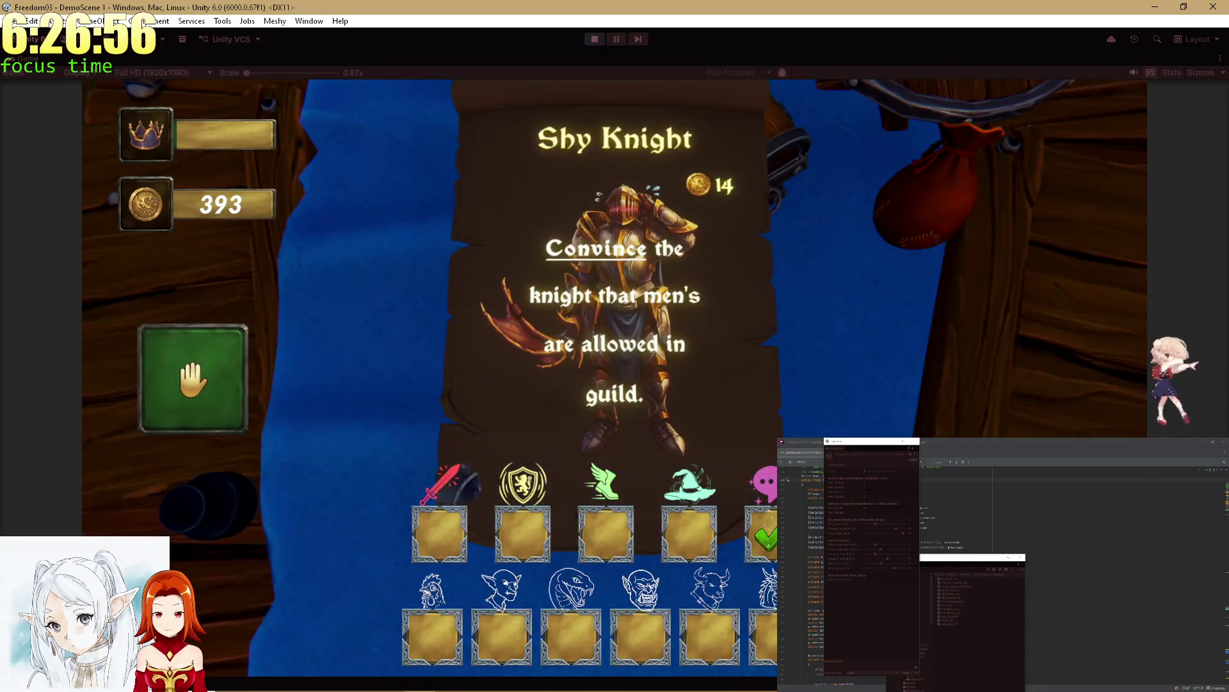
{"action": "left_click", "coordinate": [513, 639]}
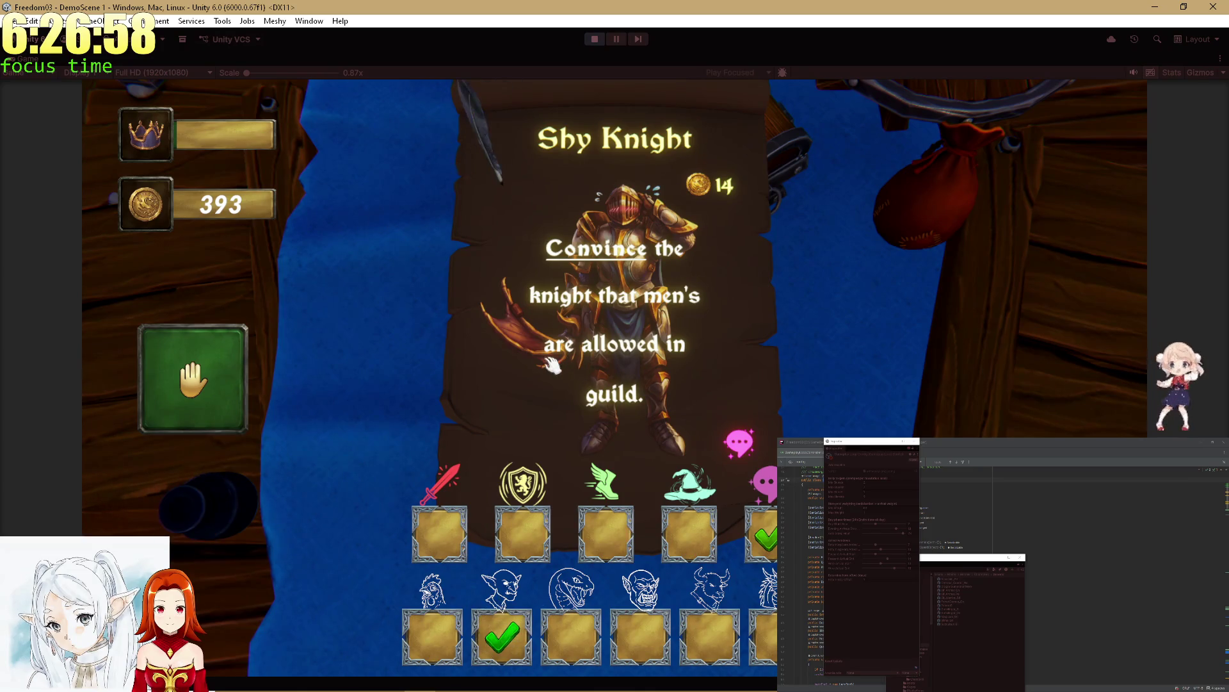
{"action": "left_click", "coordinate": [610, 364]}
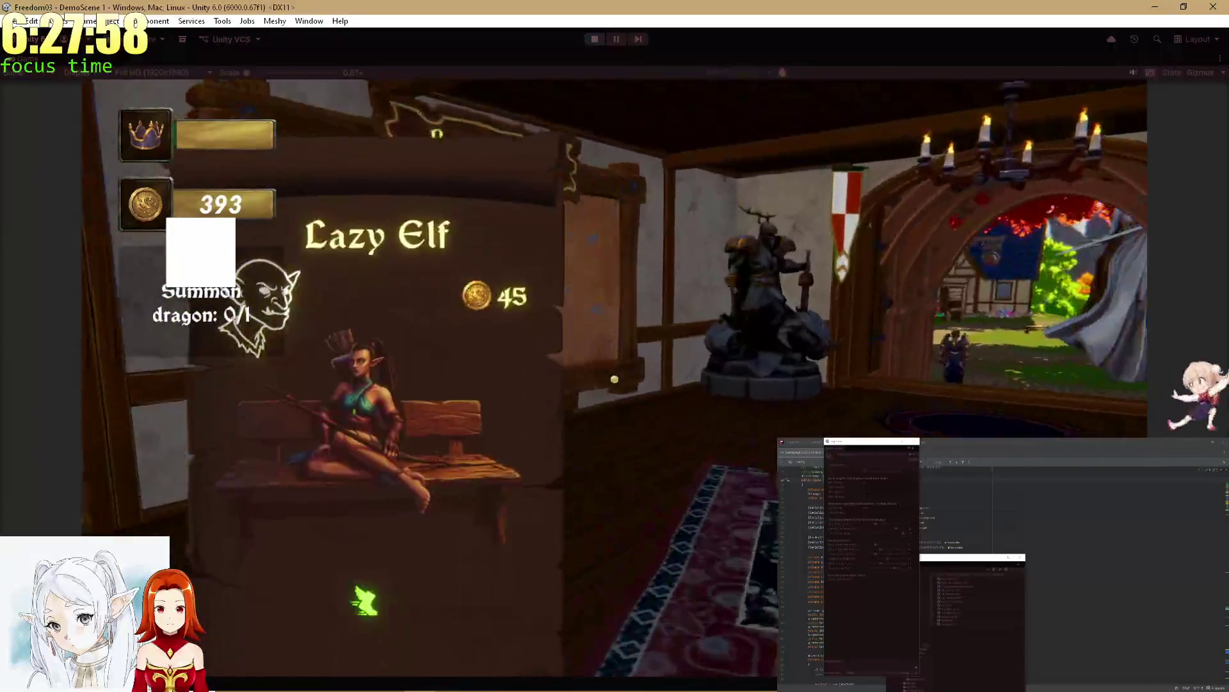
Step: Close the Lazy Elf shop and walk with W out onto the town-square cobblestones
{"action": "key", "text": "Escape"}
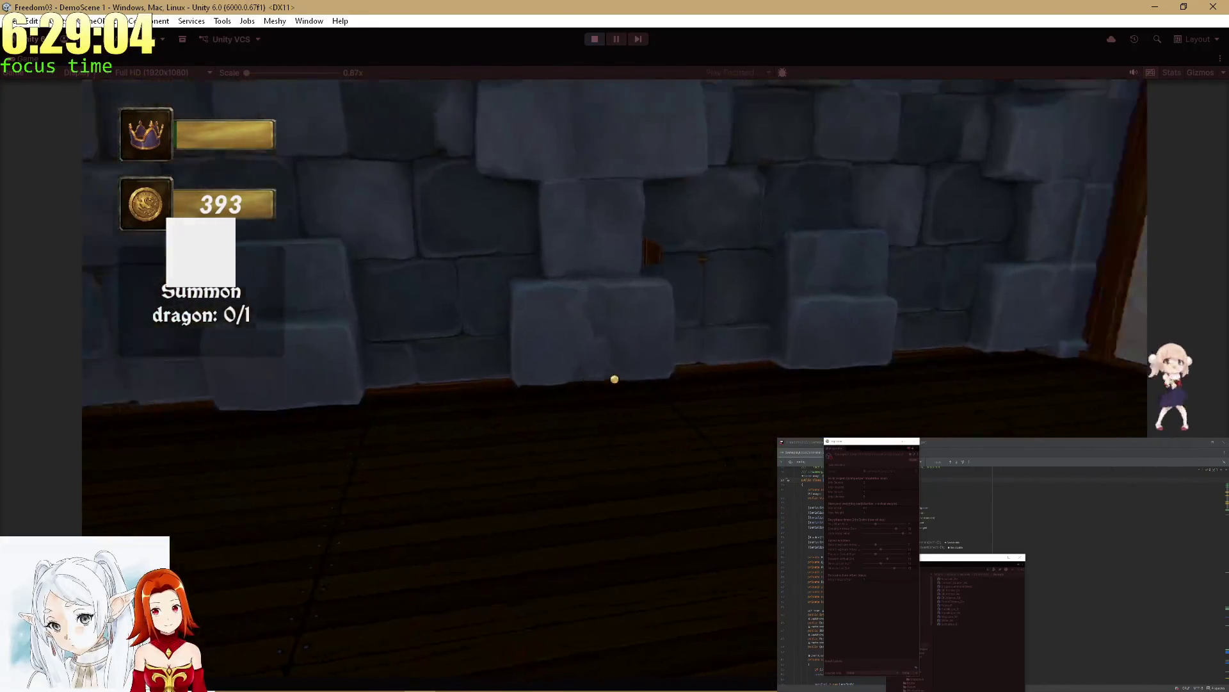
{"action": "key", "text": "w"}
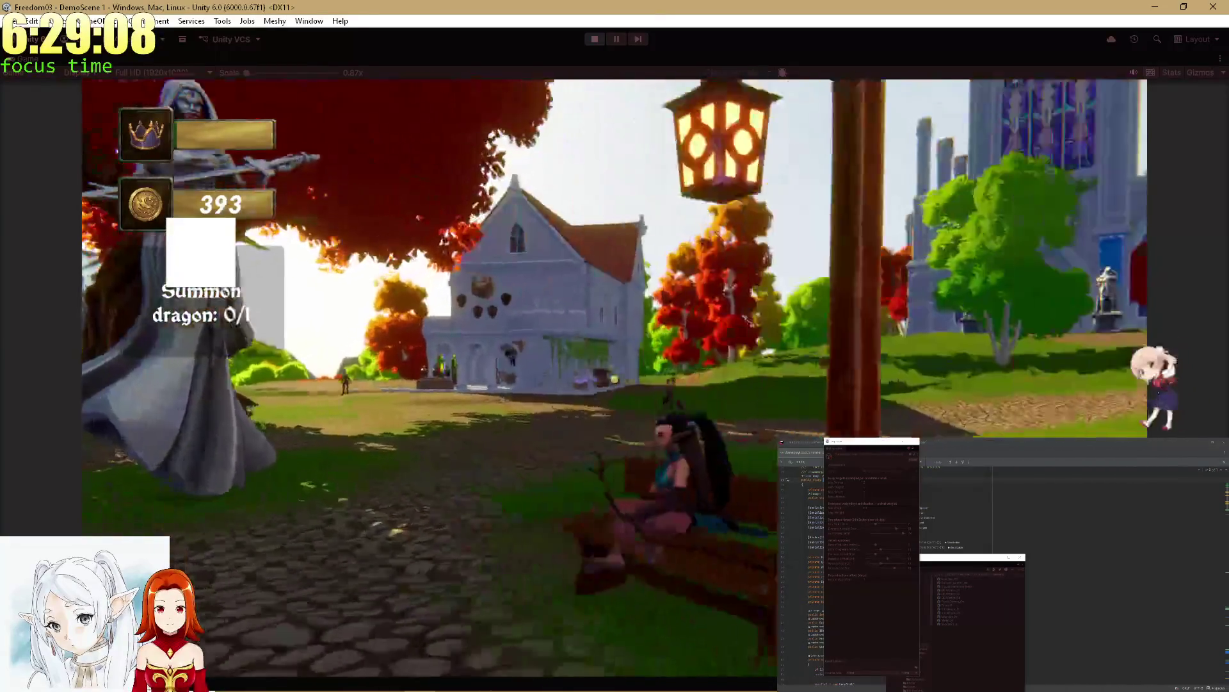
{"action": "key", "text": "w"}
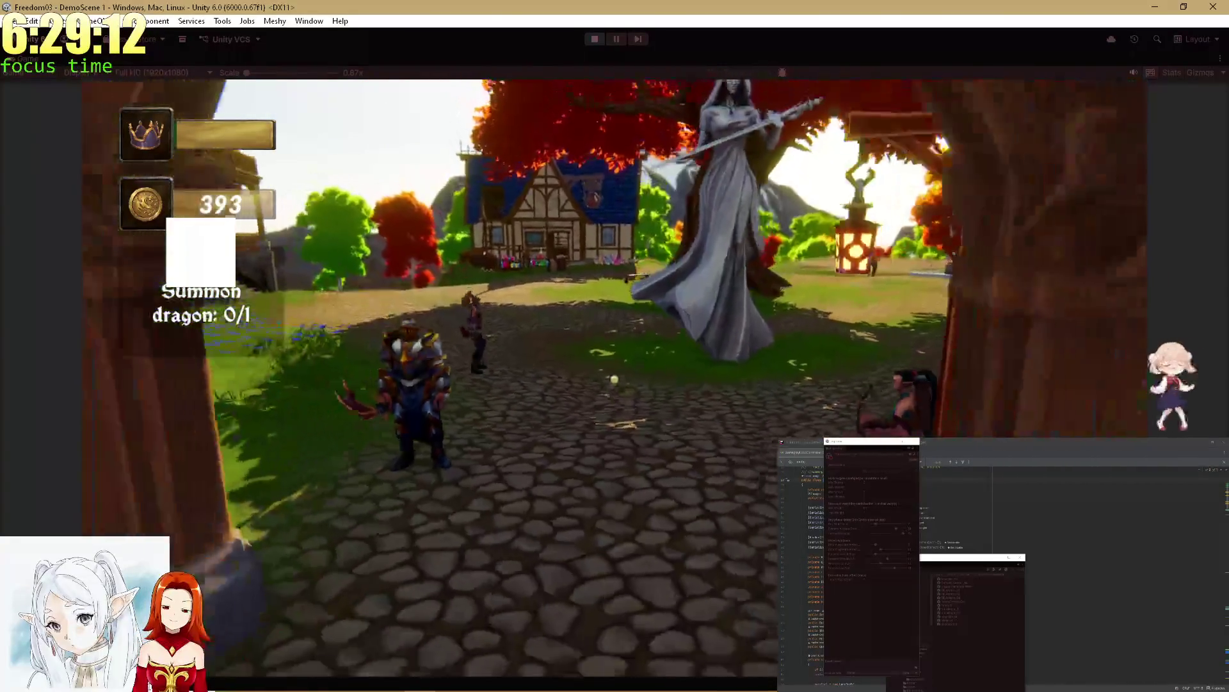
{"action": "key", "text": "alt+Tab"}
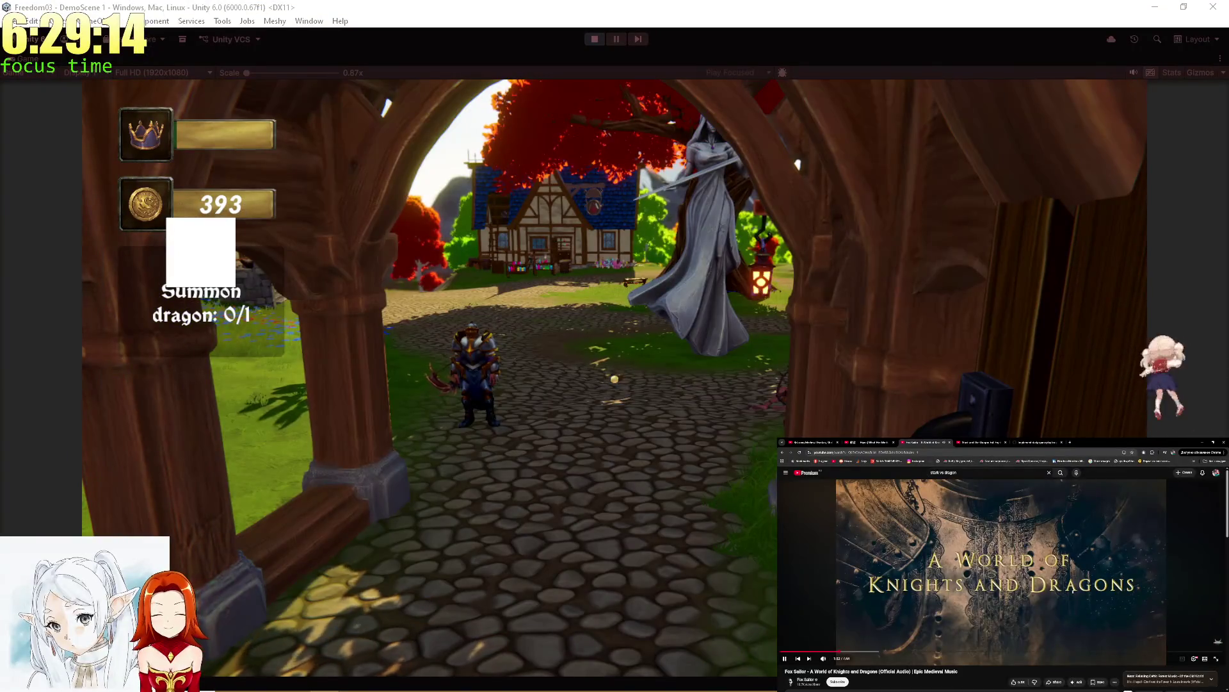
Step: Scroll through the YouTube comments, then open and reload a Twitch page in a new tab
{"action": "scroll", "coordinate": [1134, 591], "scroll_direction": "down", "scroll_amount": 10}
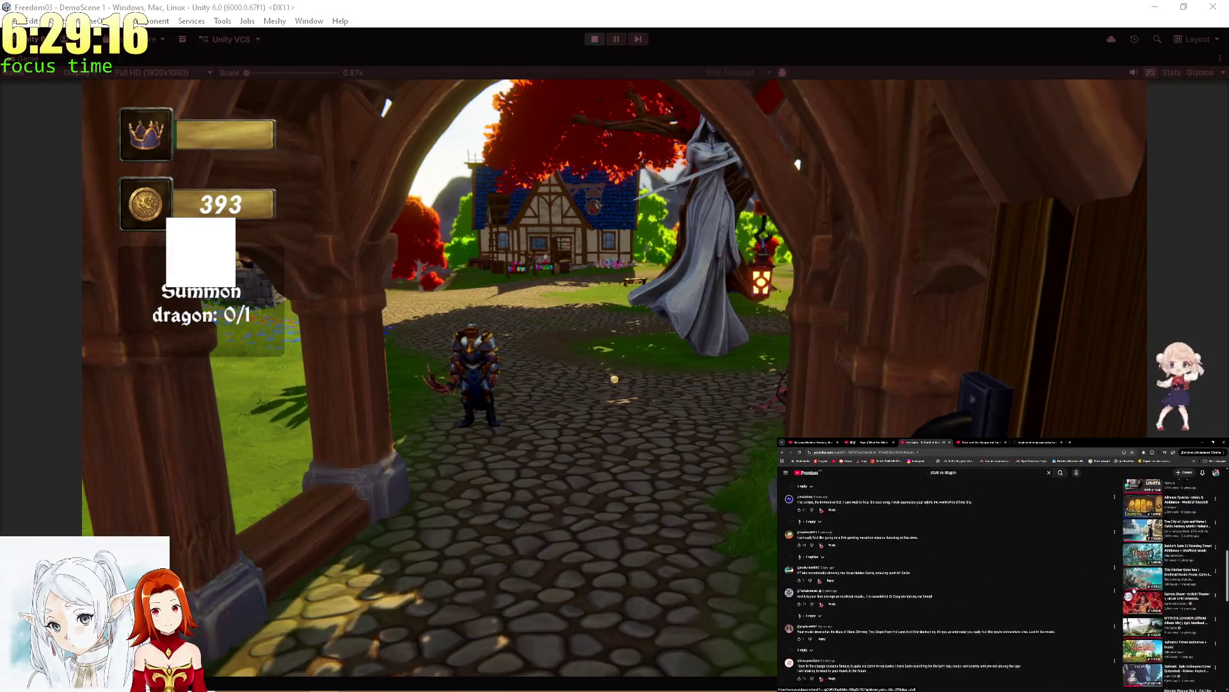
{"action": "scroll", "coordinate": [1133, 587], "scroll_direction": "down", "scroll_amount": 10}
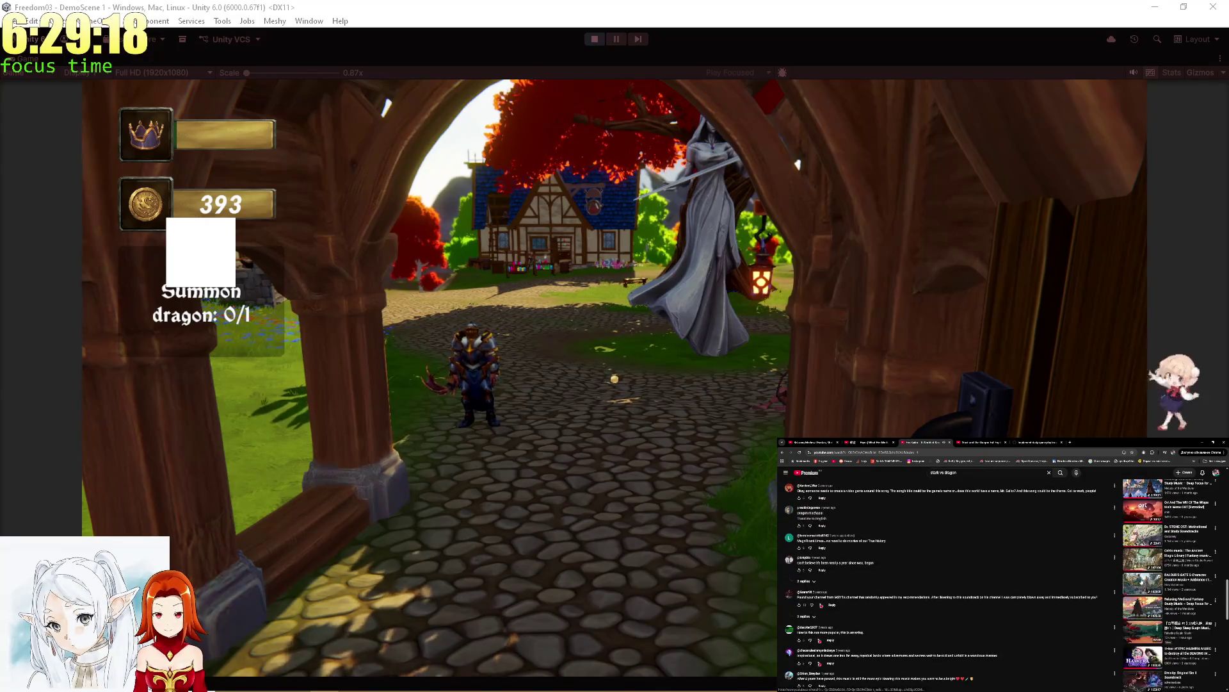
{"action": "scroll", "coordinate": [1140, 582], "scroll_direction": "down", "scroll_amount": 5}
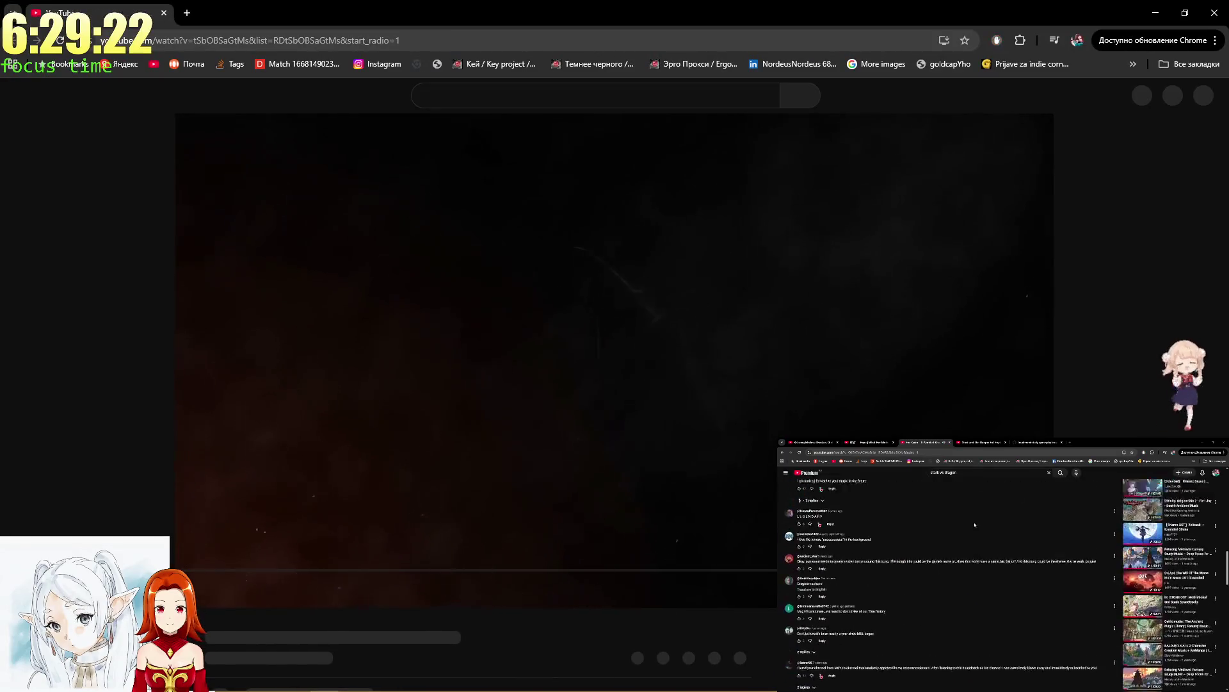
{"action": "scroll", "coordinate": [975, 524], "scroll_direction": "up", "scroll_amount": 15}
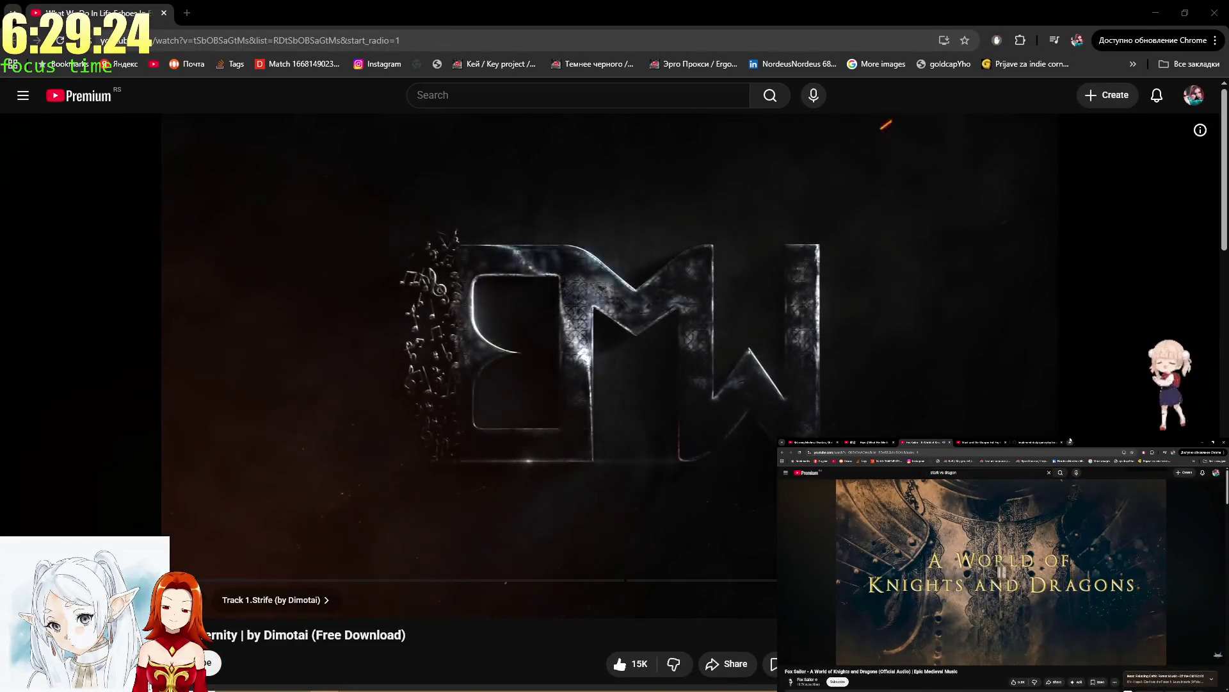
{"action": "left_click", "coordinate": [1070, 441]}
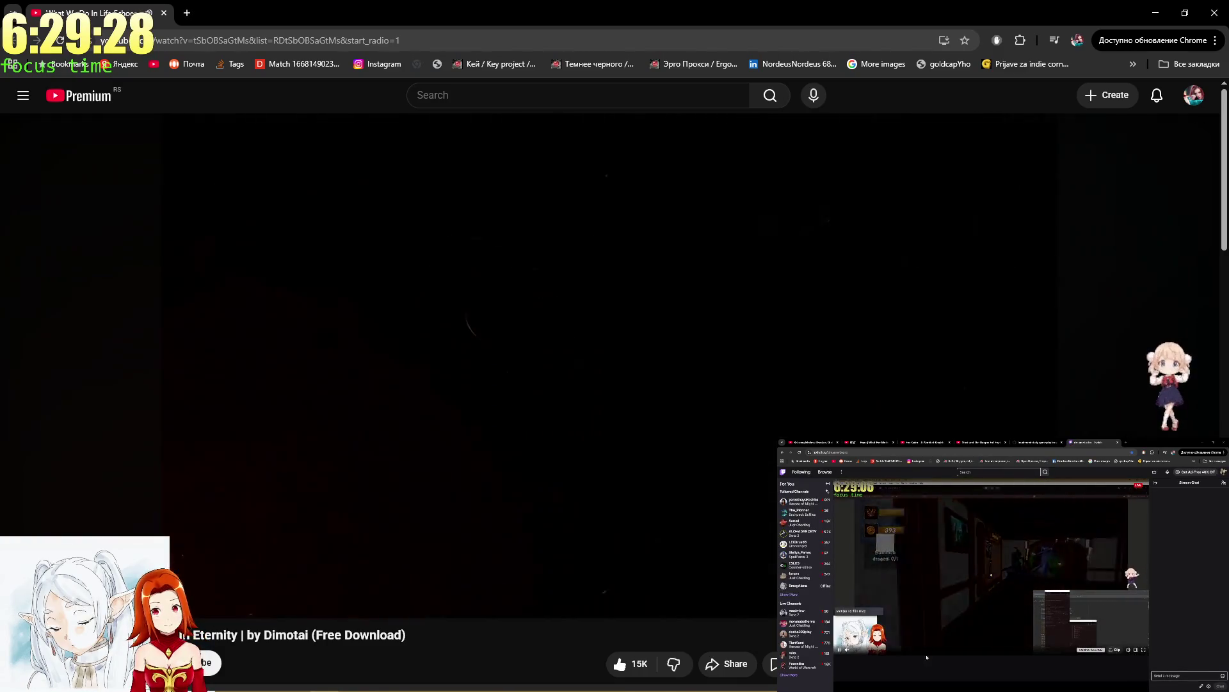
{"action": "left_click", "coordinate": [800, 452]}
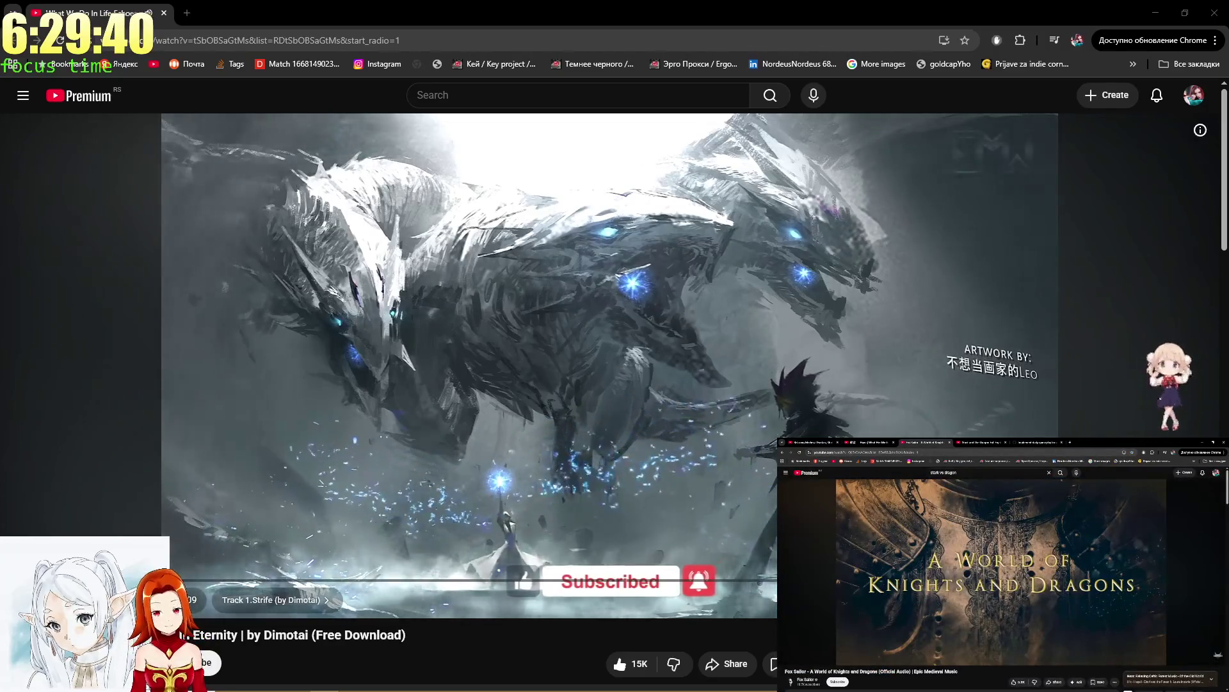
{"action": "key", "text": "alt+Tab"}
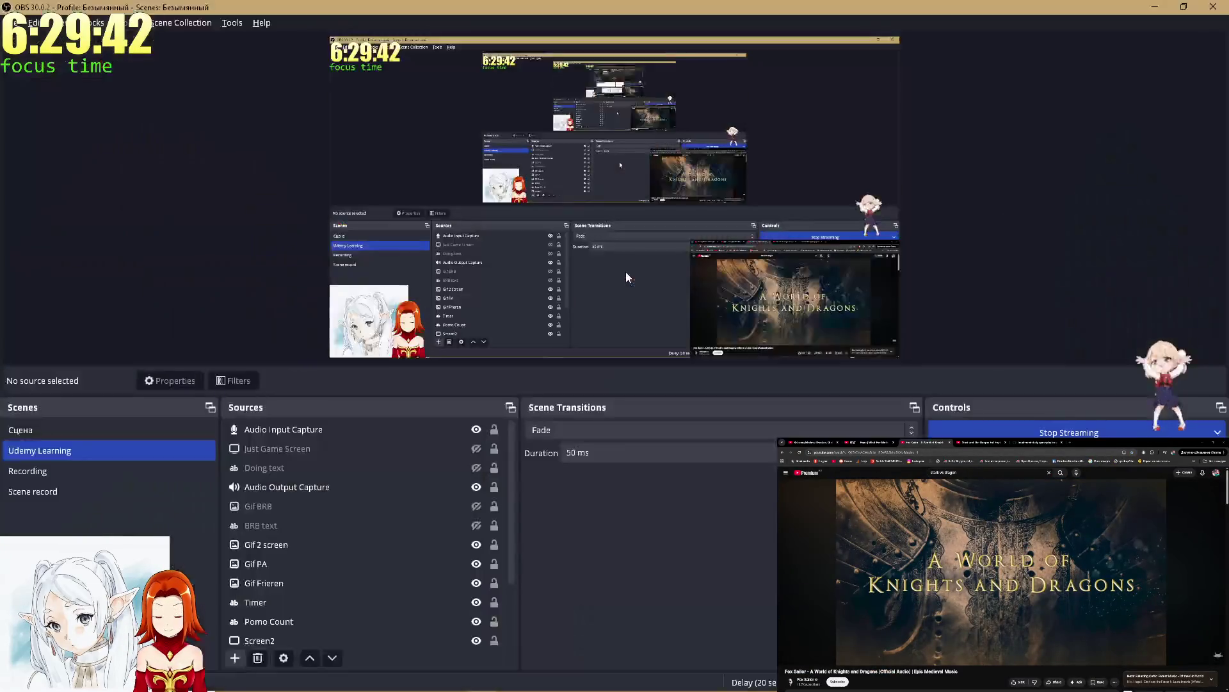
Step: Change the OBS BRB text source to read 'BRB IN NEXT LIFE' and fullscreen the YouTube video
{"action": "key", "text": "alt+Tab"}
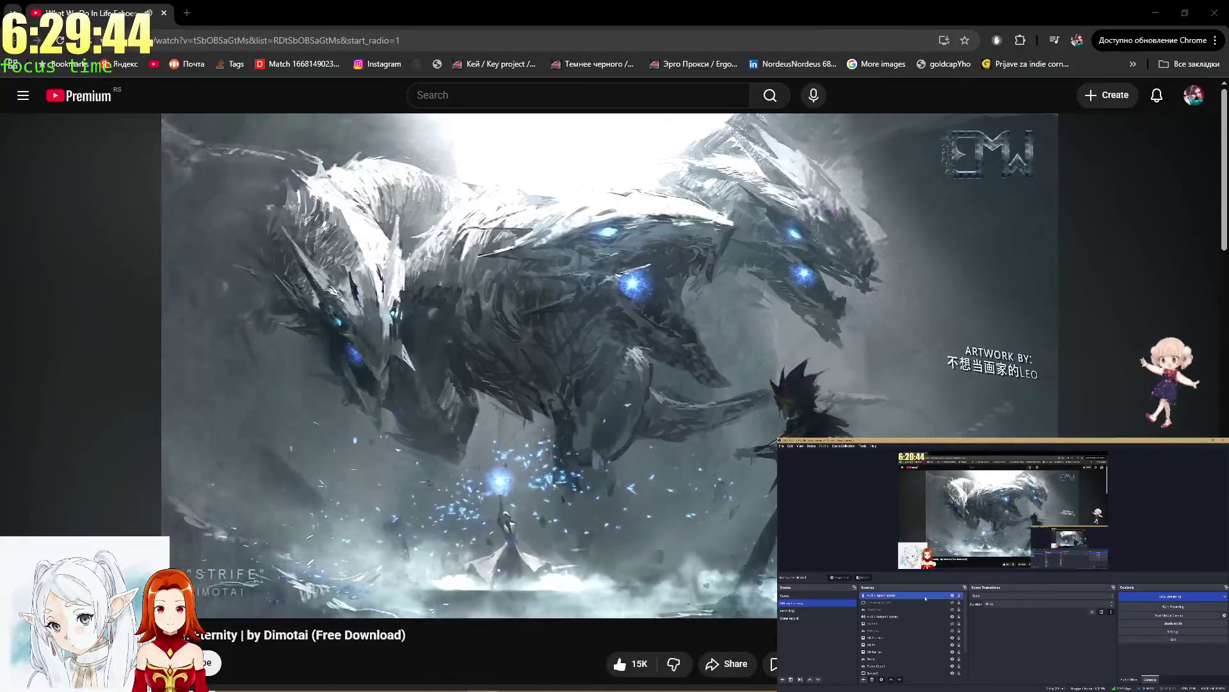
{"action": "left_click", "coordinate": [952, 630]}
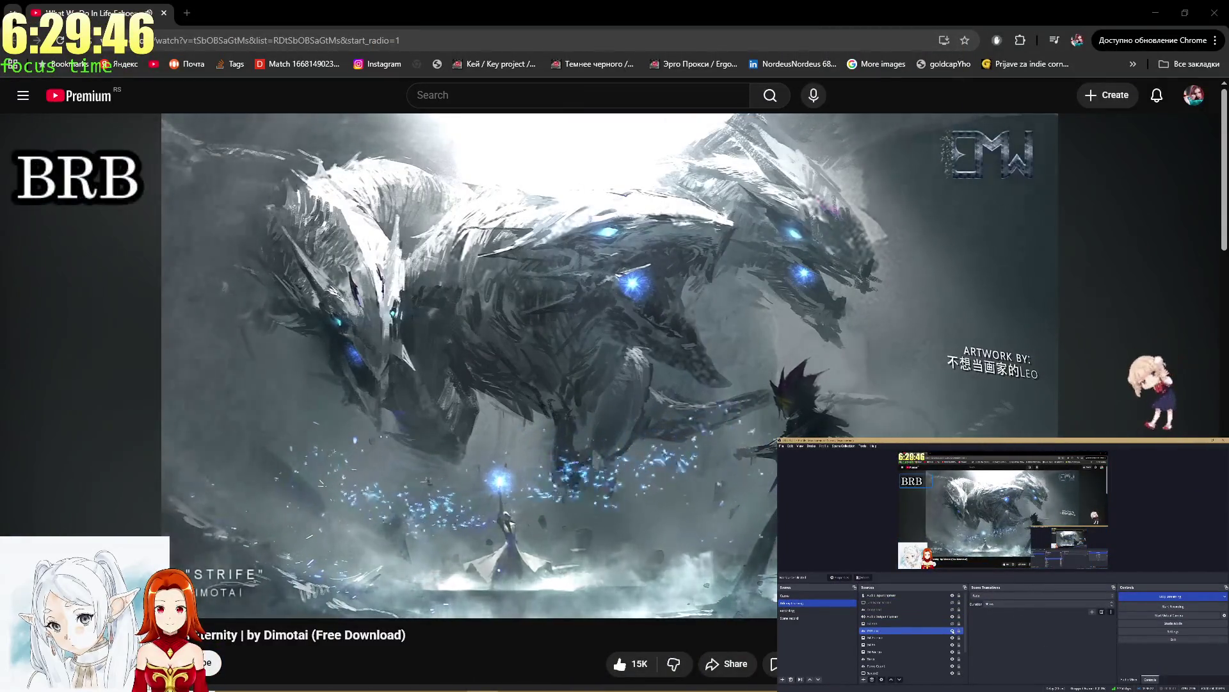
{"action": "right_click", "coordinate": [939, 632]}
{"action": "left_click", "coordinate": [954, 626]}
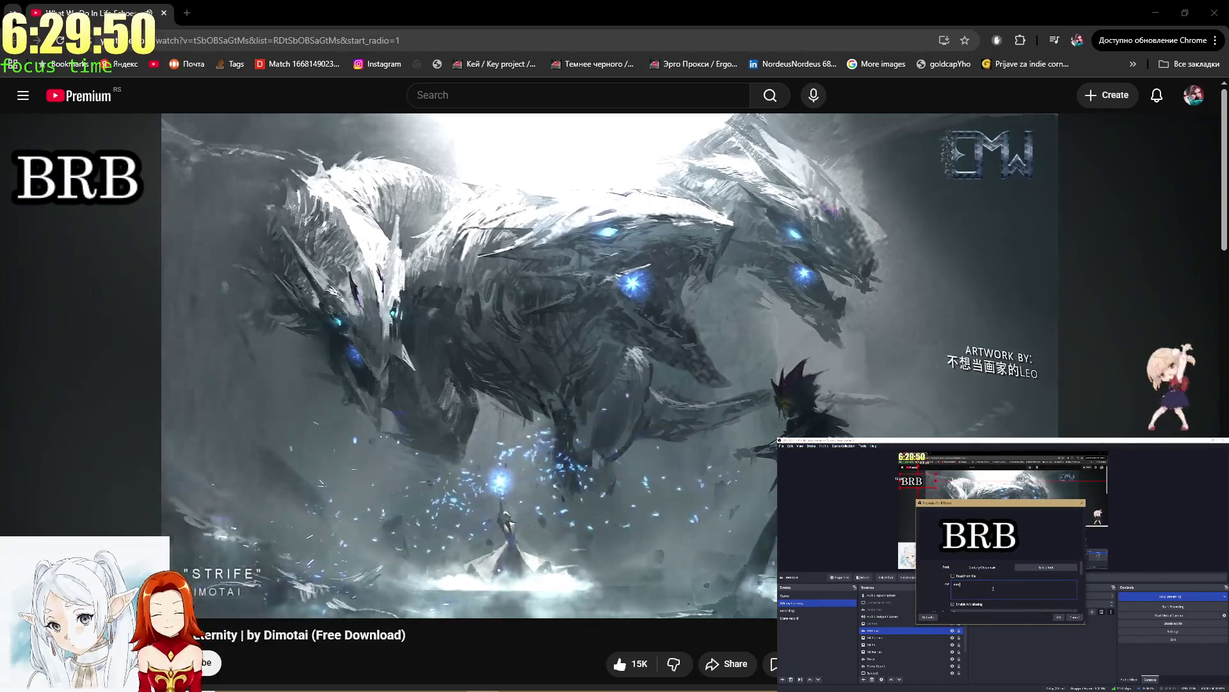
{"action": "type", "text": " IN NEXT"}
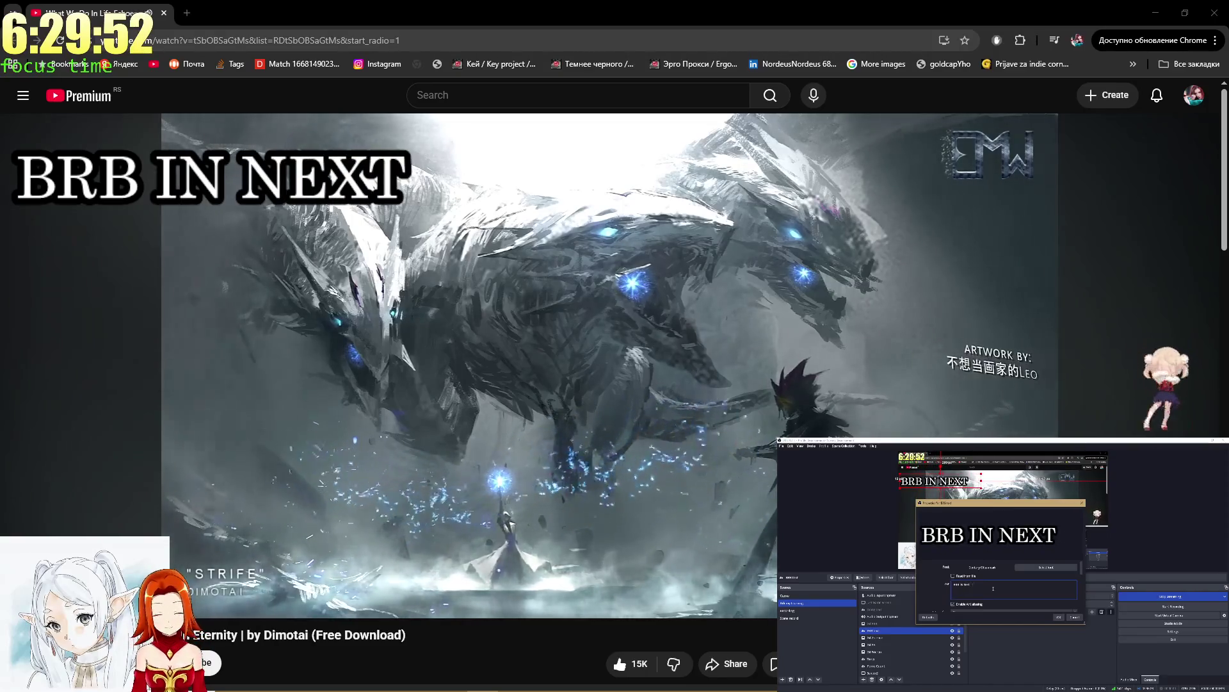
{"action": "type", "text": " LIFE"}
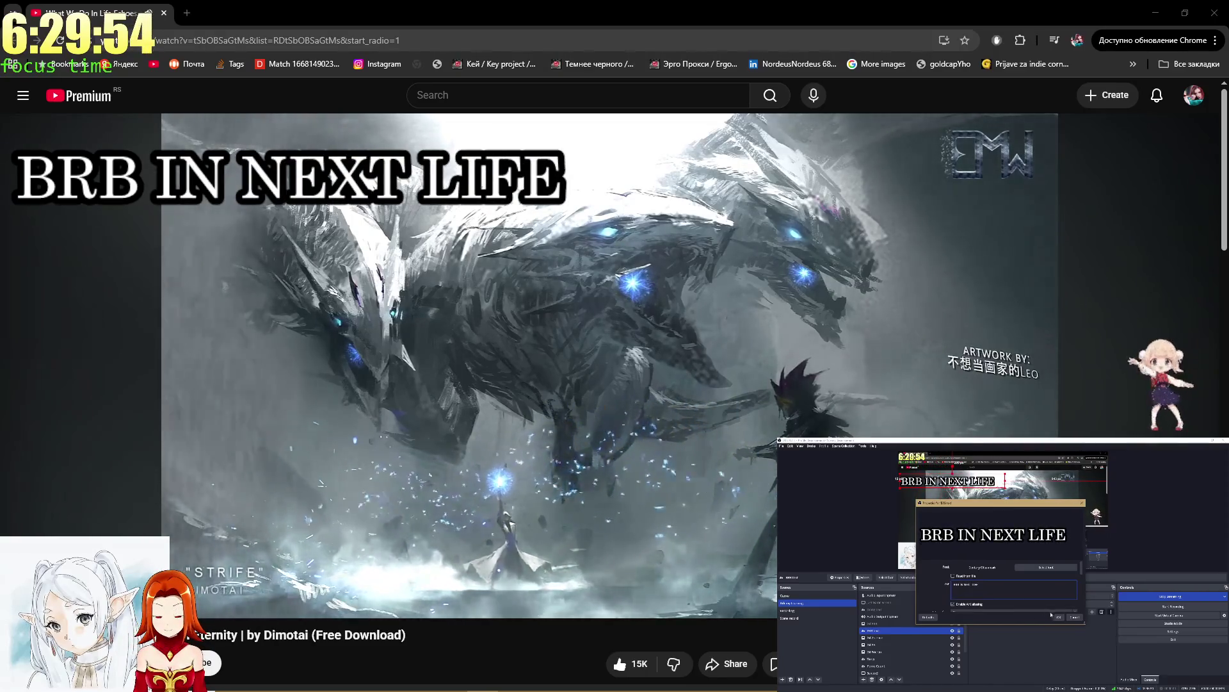
{"action": "left_click", "coordinate": [1058, 617]}
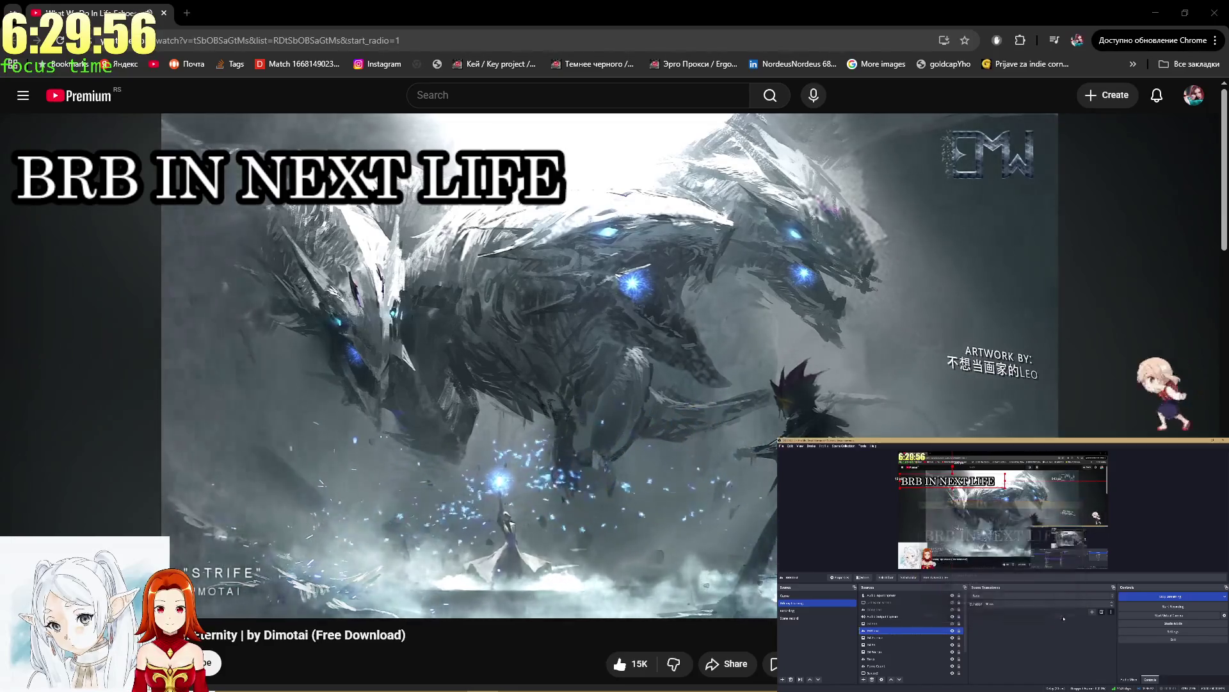
{"action": "left_click", "coordinate": [1173, 518]}
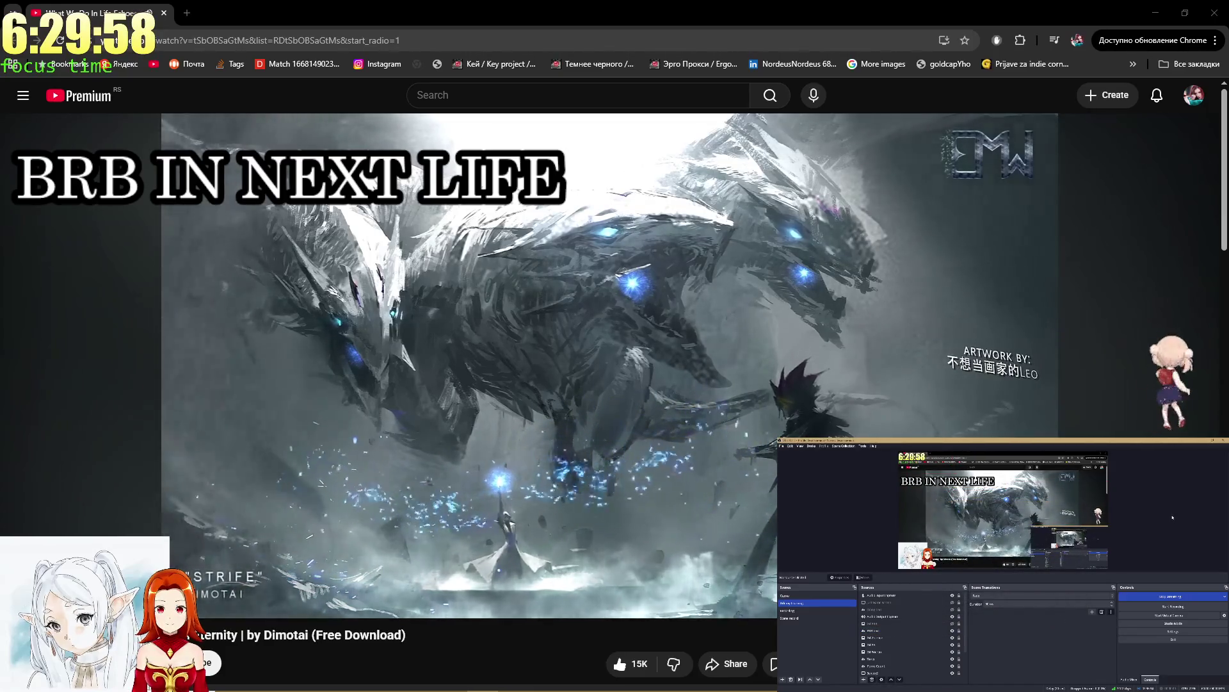
{"action": "double_click", "coordinate": [1050, 282]}
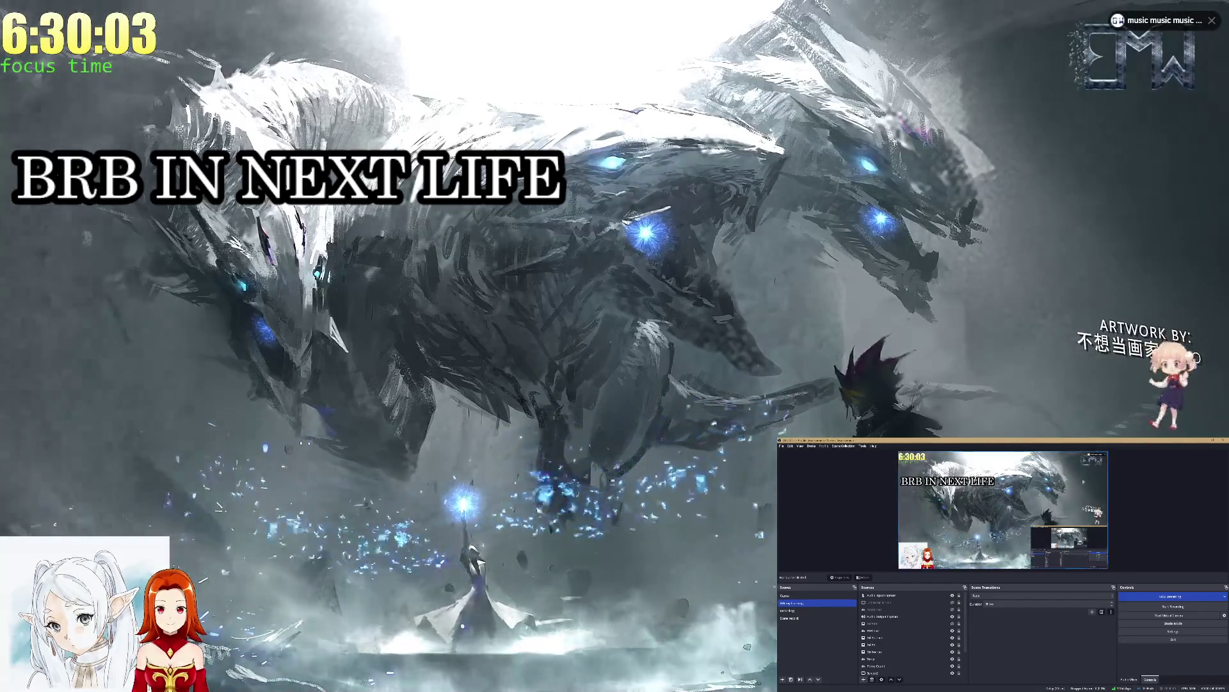
Step: Center the 'BRB IN NEXT LIFE' text in the preview and hide the OBS window capture source
{"action": "left_click_drag", "start_coordinate": [948, 481], "coordinate": [1000, 499]}
{"action": "left_click", "coordinate": [1131, 502]}
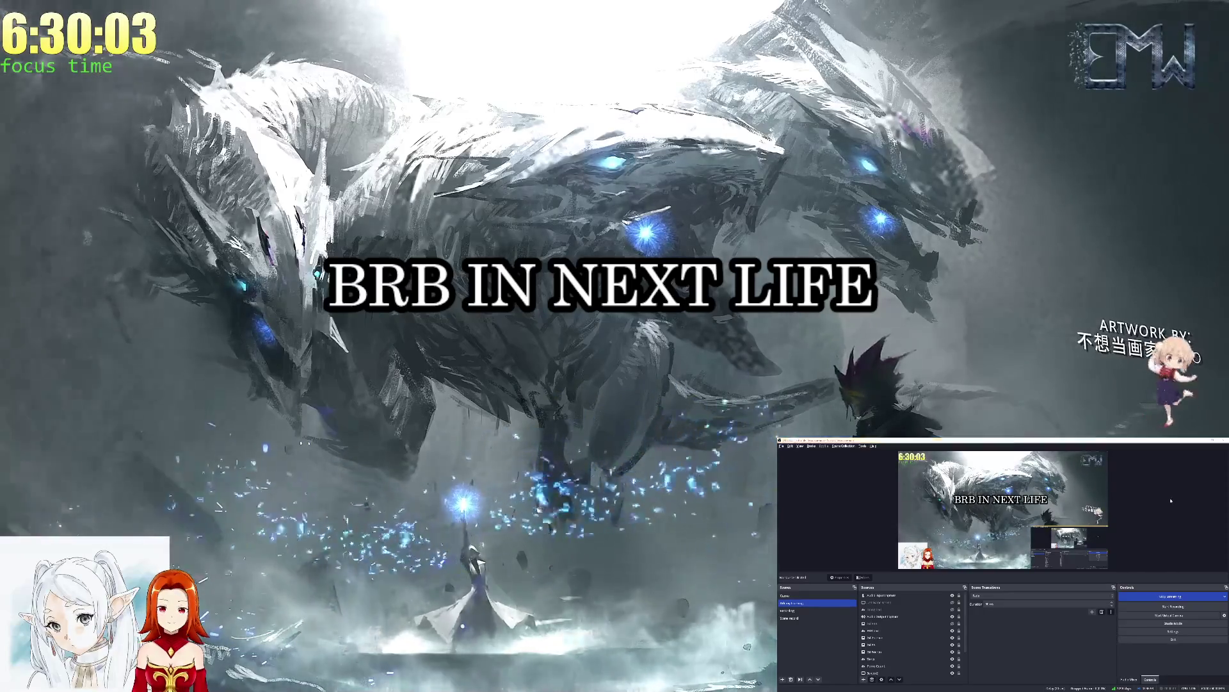
{"action": "key", "text": "alt+Tab"}
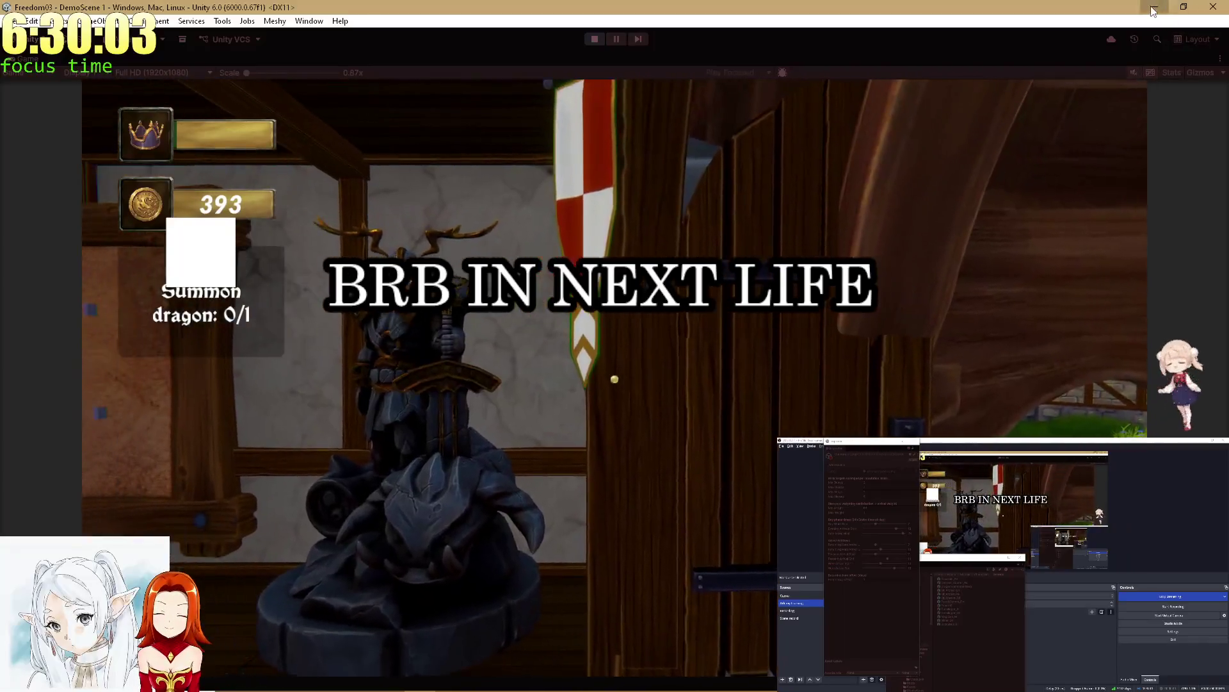
{"action": "left_click", "coordinate": [1156, 11]}
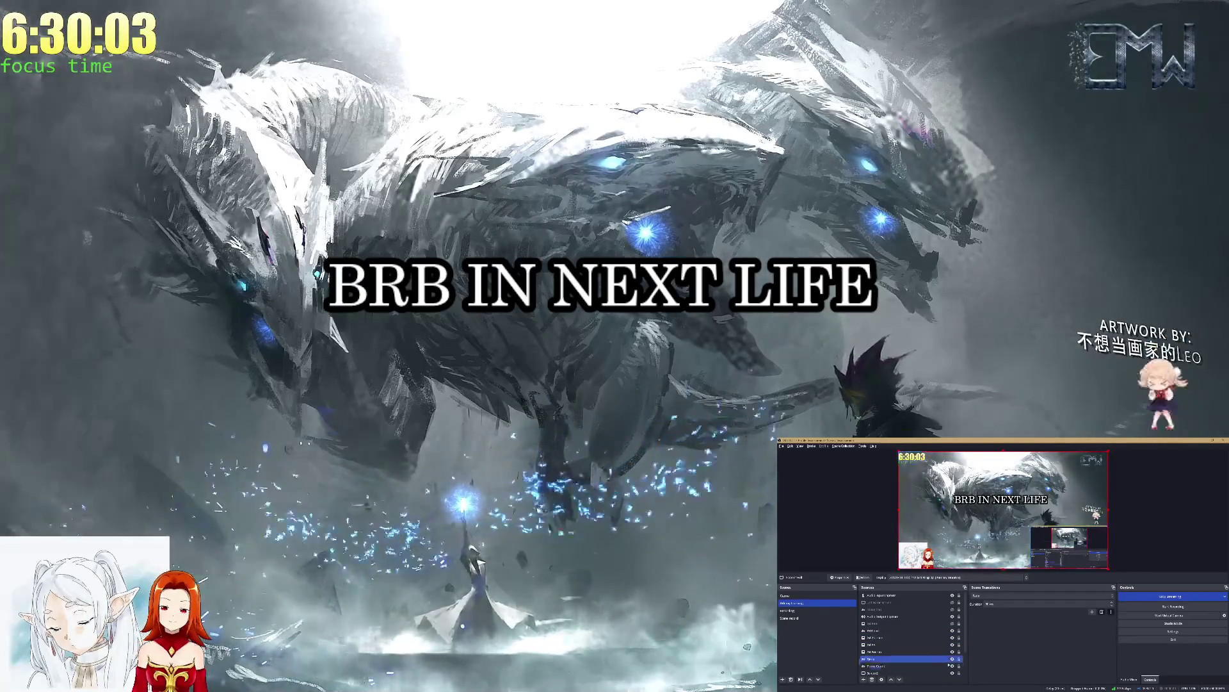
{"action": "left_click", "coordinate": [951, 665]}
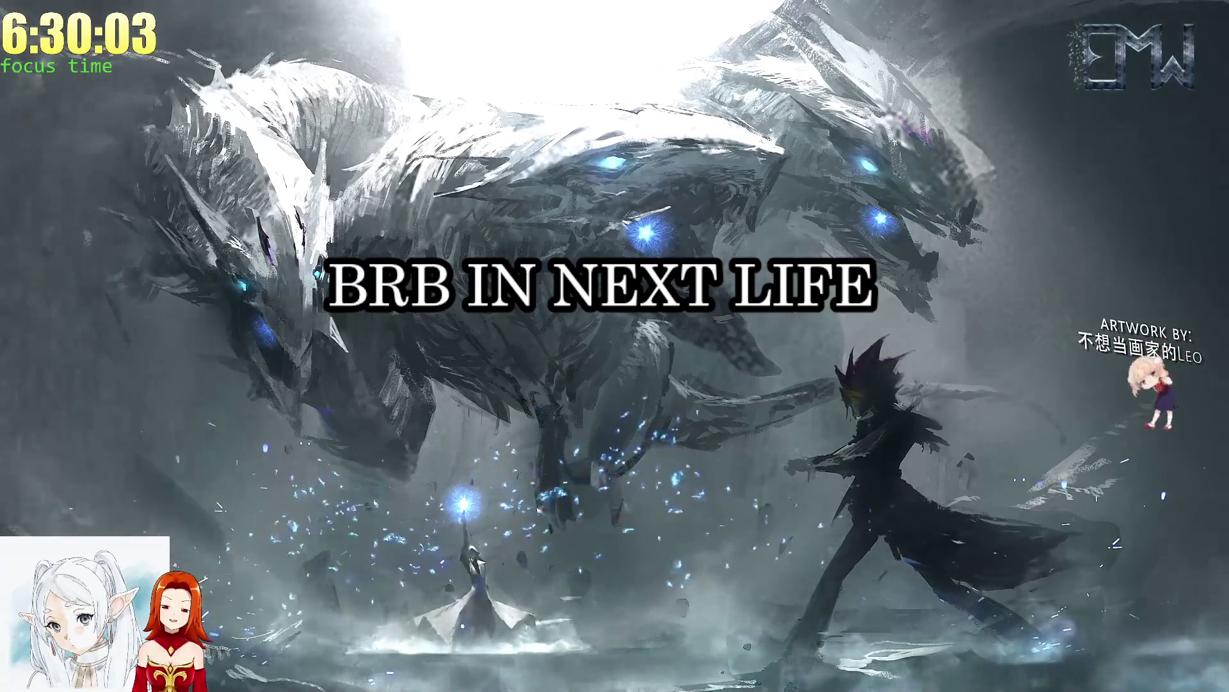